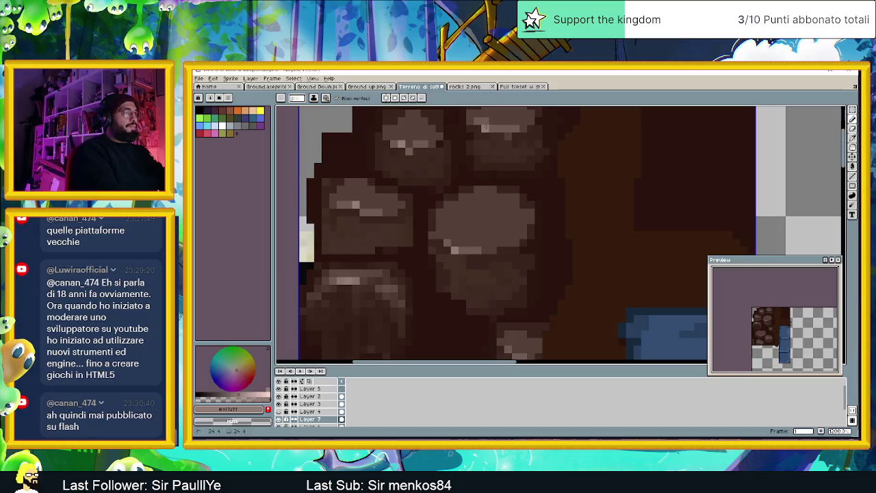
- Alt-click the dirt area to take its dark brown as the foreground colour
{"action": "scroll", "coordinate": [546, 189], "scroll_direction": "down", "scroll_amount": 2}
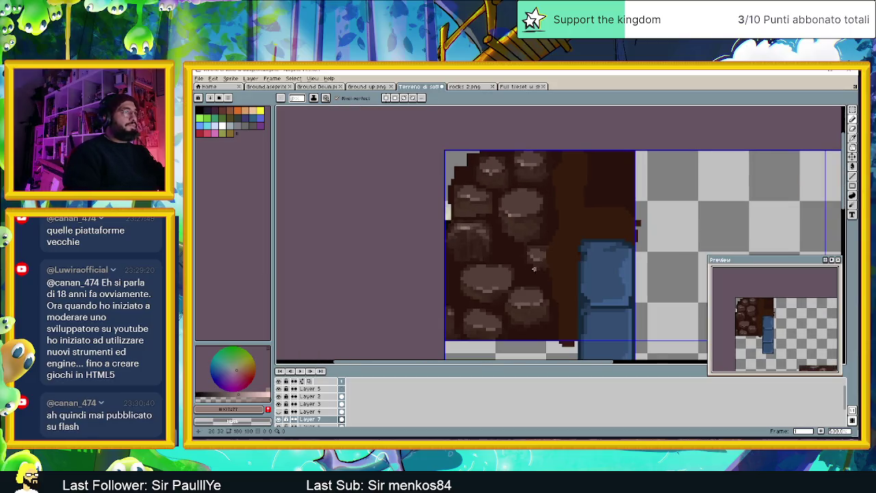
{"action": "scroll", "coordinate": [536, 265], "scroll_direction": "up", "scroll_amount": 2}
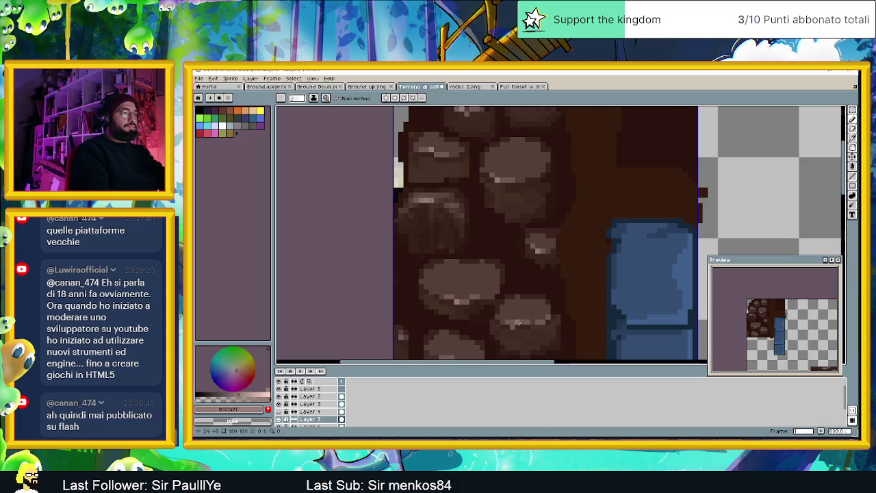
{"action": "scroll", "coordinate": [526, 328], "scroll_direction": "down", "scroll_amount": 1}
{"action": "scroll", "coordinate": [521, 329], "scroll_direction": "up", "scroll_amount": 1}
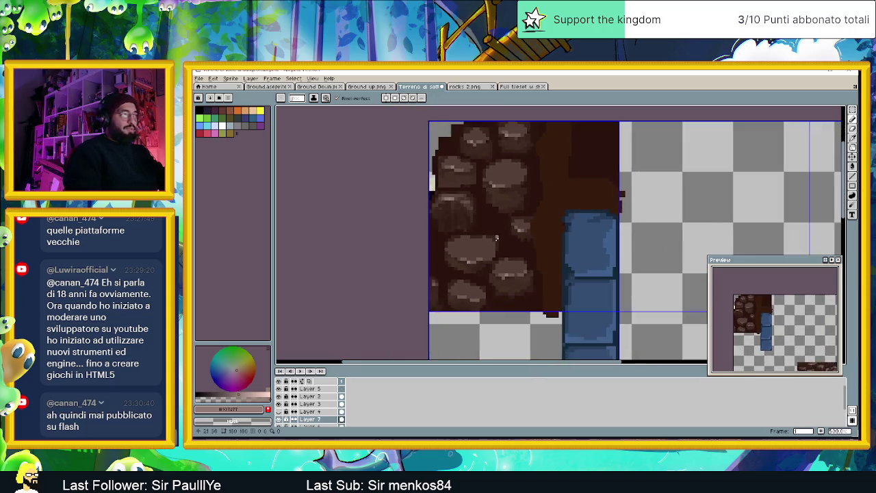
{"action": "scroll", "coordinate": [496, 320], "scroll_direction": "up", "scroll_amount": 1}
{"action": "scroll", "coordinate": [471, 308], "scroll_direction": "up", "scroll_amount": 1}
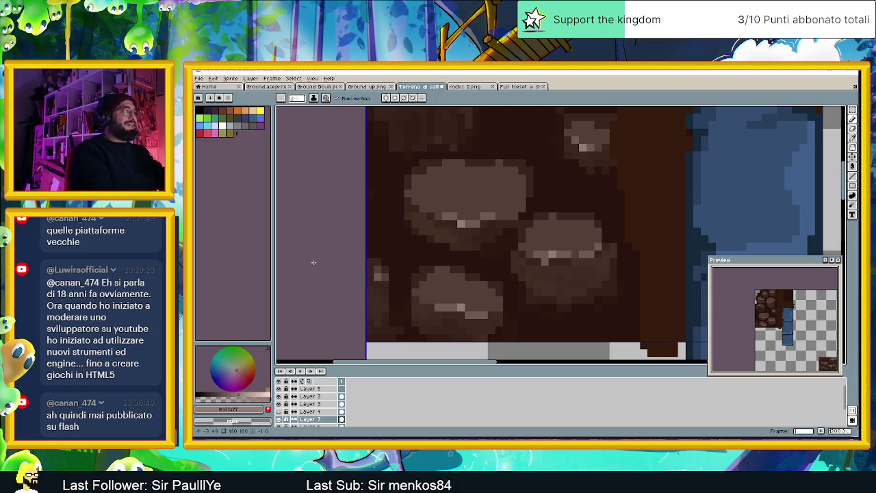
{"action": "key", "text": "alt"}
{"action": "left_click", "coordinate": [537, 200], "text": "alt"}
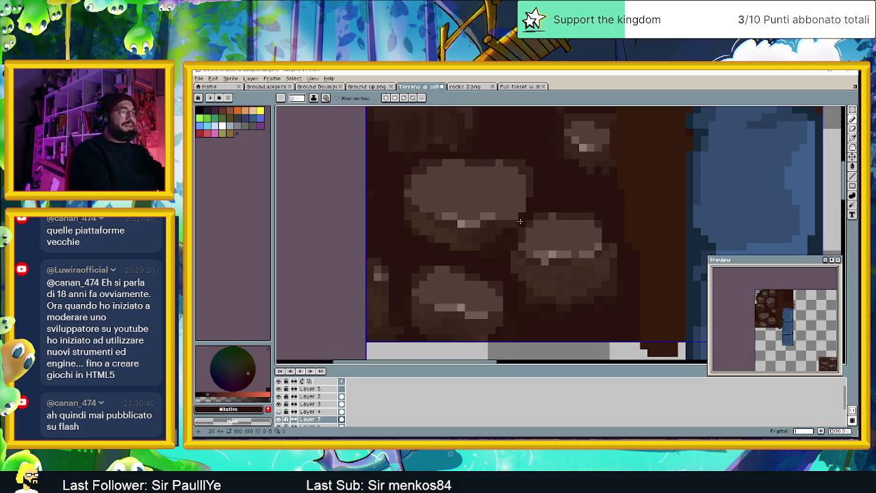
{"action": "left_click", "coordinate": [404, 319], "text": "alt"}
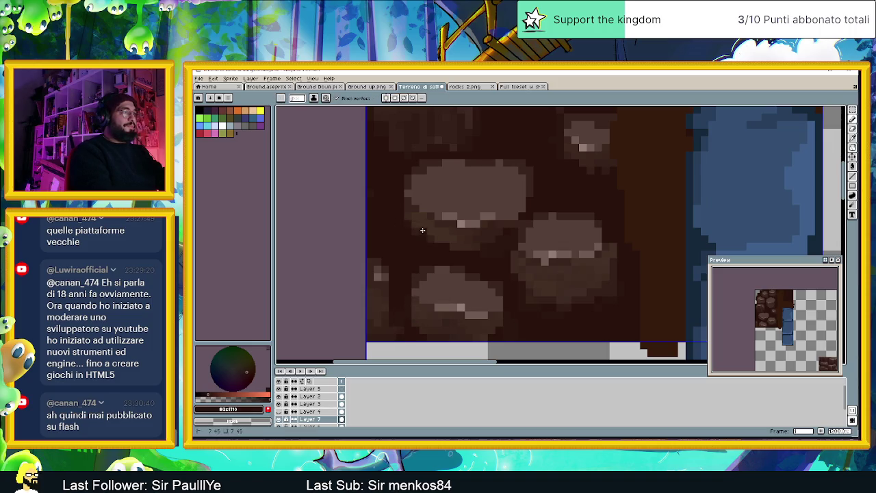
{"action": "left_click", "coordinate": [401, 318], "text": "alt"}
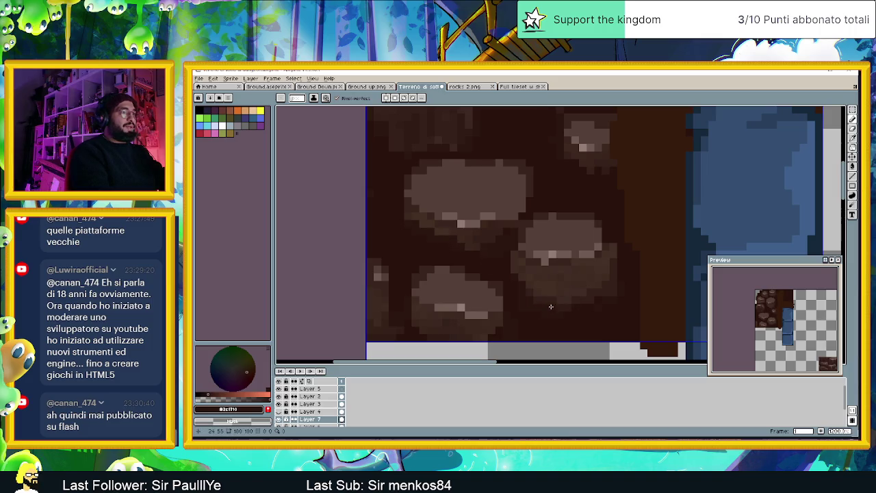
- Zoom and pan to bring the canvas's left edge and the rocks into close view
{"action": "scroll", "coordinate": [563, 302], "scroll_direction": "down", "scroll_amount": 2}
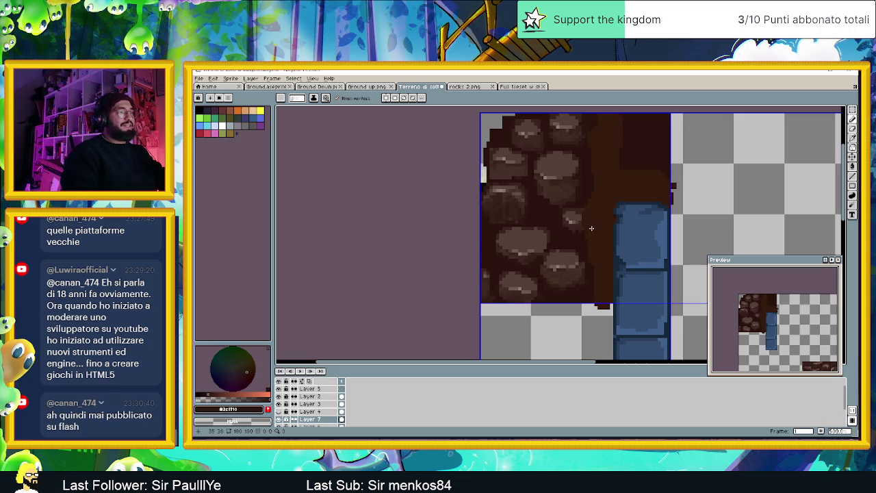
{"action": "scroll", "coordinate": [540, 216], "scroll_direction": "up", "scroll_amount": 2}
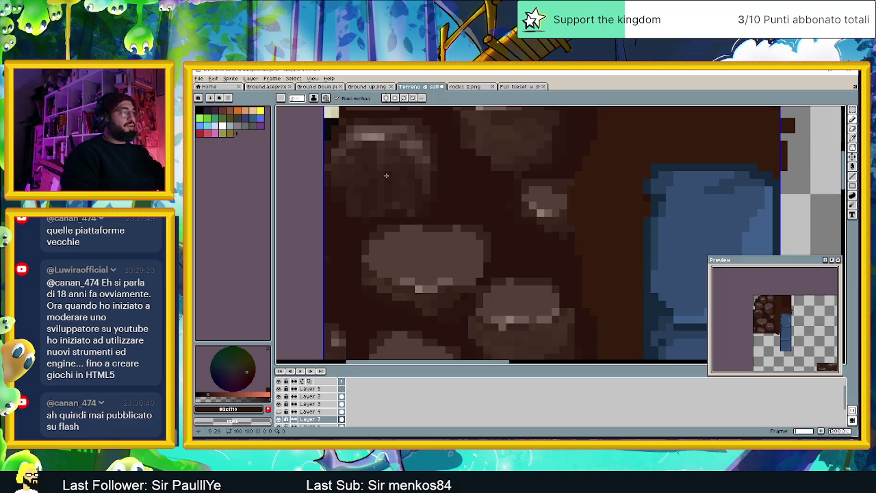
{"action": "left_click_drag", "start_coordinate": [402, 186], "coordinate": [481, 245]}
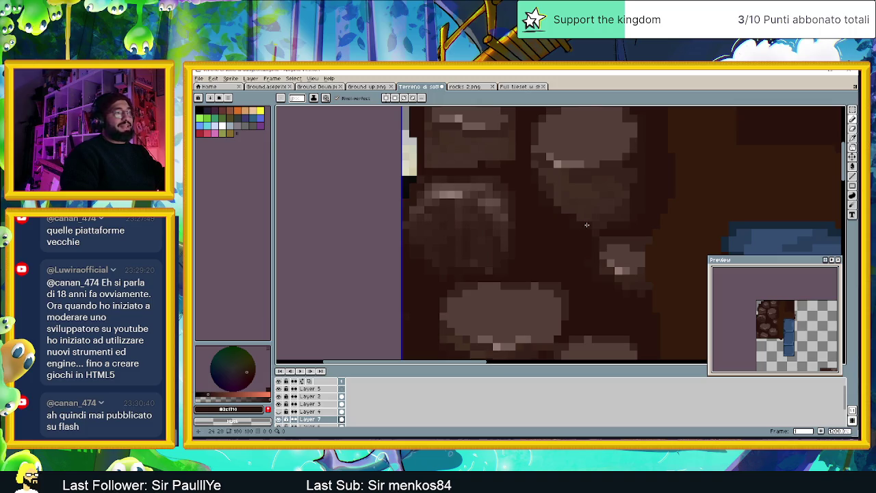
{"action": "scroll", "coordinate": [559, 217], "scroll_direction": "down", "scroll_amount": 2}
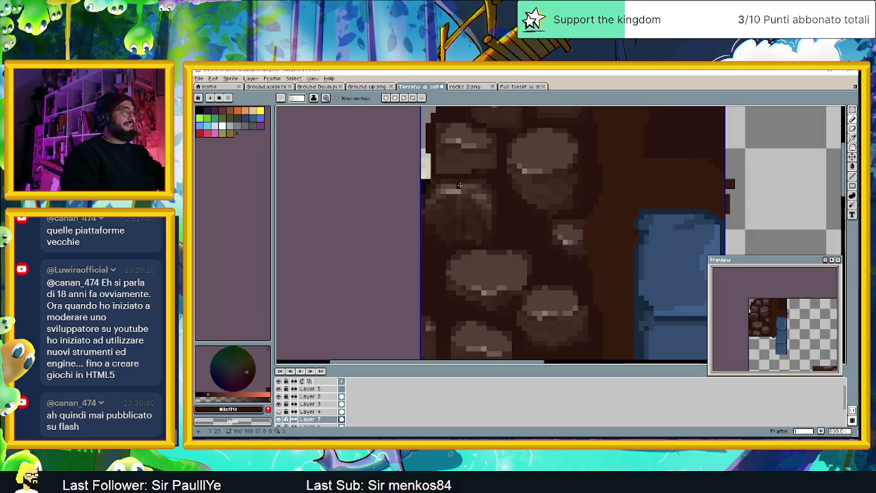
{"action": "scroll", "coordinate": [477, 225], "scroll_direction": "up", "scroll_amount": 2}
{"action": "scroll", "coordinate": [477, 226], "scroll_direction": "up", "scroll_amount": 1}
{"action": "left_click_drag", "start_coordinate": [477, 226], "coordinate": [409, 287]}
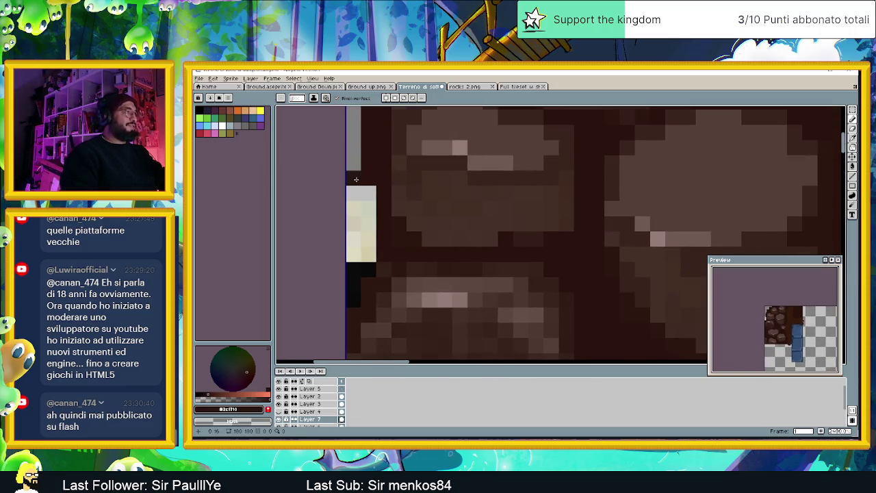
{"action": "scroll", "coordinate": [362, 236], "scroll_direction": "down", "scroll_amount": 2}
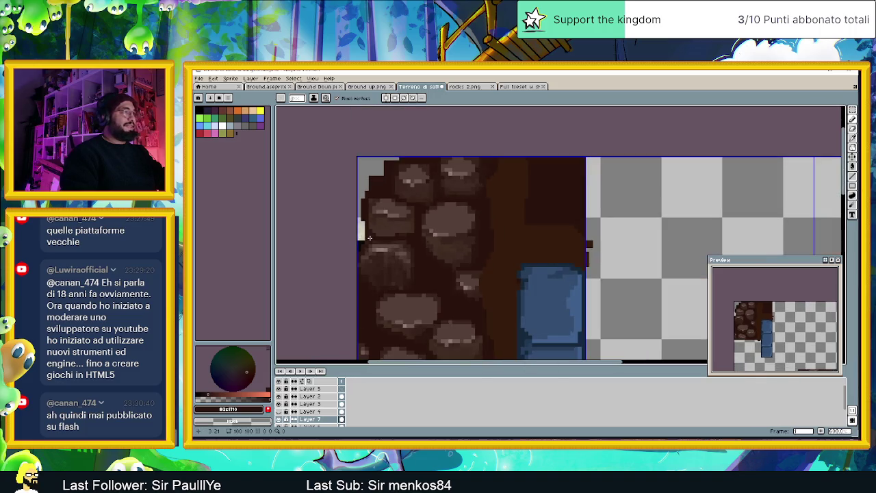
{"action": "scroll", "coordinate": [361, 235], "scroll_direction": "down", "scroll_amount": 1}
{"action": "scroll", "coordinate": [361, 238], "scroll_direction": "up", "scroll_amount": 2}
{"action": "scroll", "coordinate": [359, 242], "scroll_direction": "up", "scroll_amount": 1}
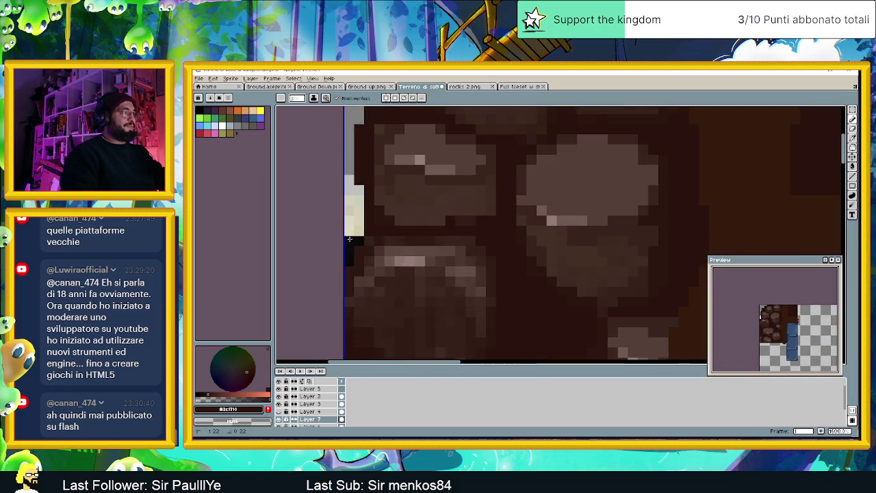
{"action": "scroll", "coordinate": [293, 419], "scroll_direction": "down", "scroll_amount": 2}
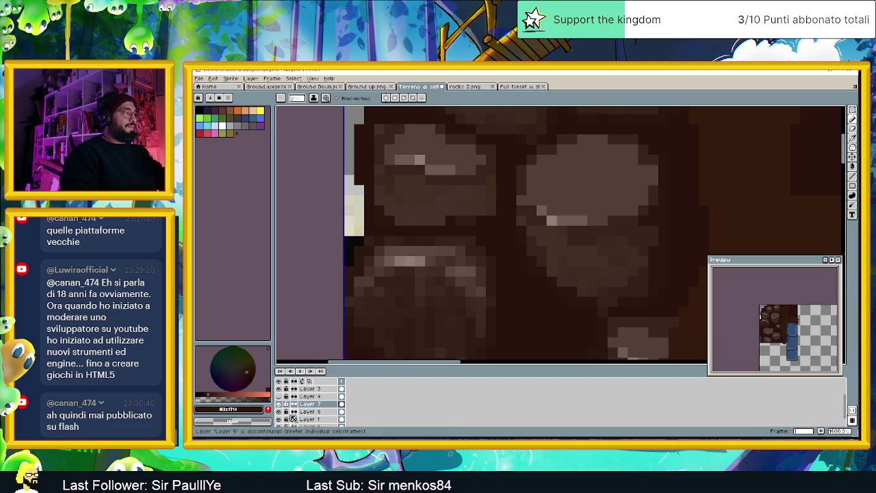
- Toggle Layer 1's visibility repeatedly to compare the rocks with and without it
{"action": "left_click", "coordinate": [279, 419]}
{"action": "left_click", "coordinate": [280, 419]}
{"action": "left_click", "coordinate": [280, 420]}
{"action": "left_click", "coordinate": [280, 420]}
{"action": "scroll", "coordinate": [282, 420], "scroll_direction": "down", "scroll_amount": 2}
{"action": "left_click", "coordinate": [280, 417]}
{"action": "left_click", "coordinate": [280, 417]}
{"action": "left_click", "coordinate": [280, 417]}
{"action": "left_click", "coordinate": [280, 417]}
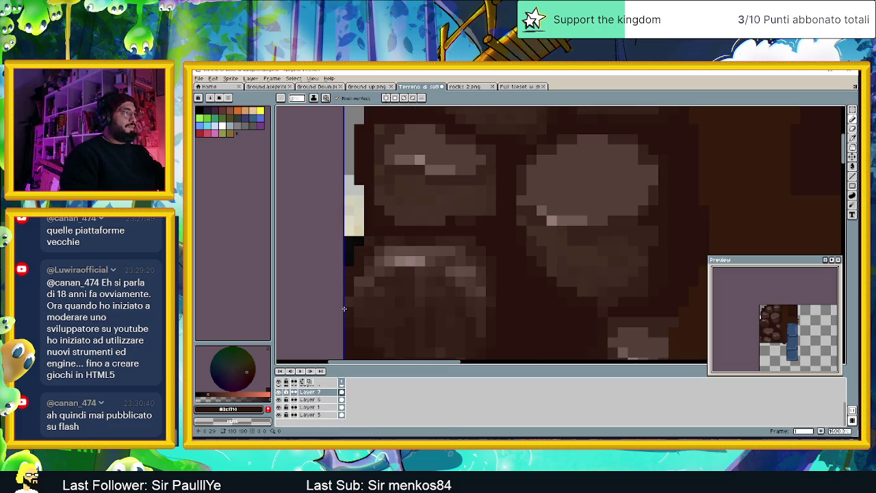
- On Layer 5, pencil over the stray pixels along the rock tile's left edge
{"action": "left_click", "coordinate": [309, 414]}
{"action": "left_click", "coordinate": [348, 180]}
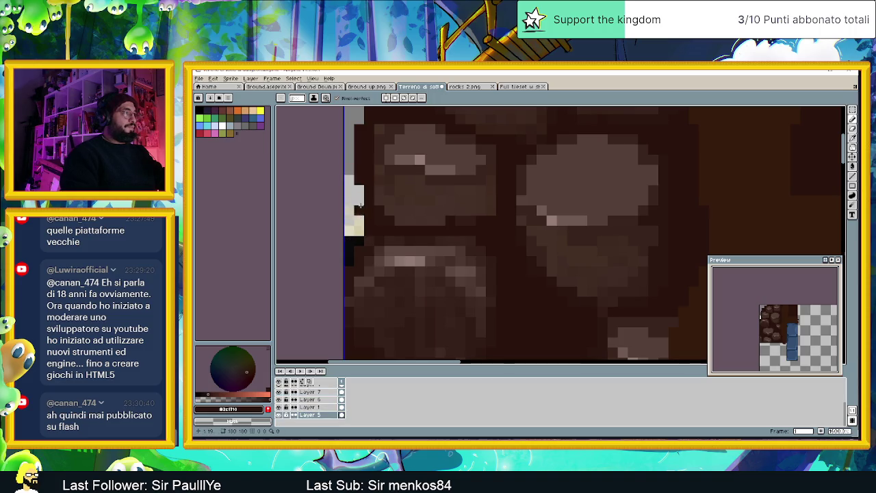
{"action": "left_click", "coordinate": [358, 232]}
{"action": "left_click_drag", "start_coordinate": [351, 233], "coordinate": [348, 251]}
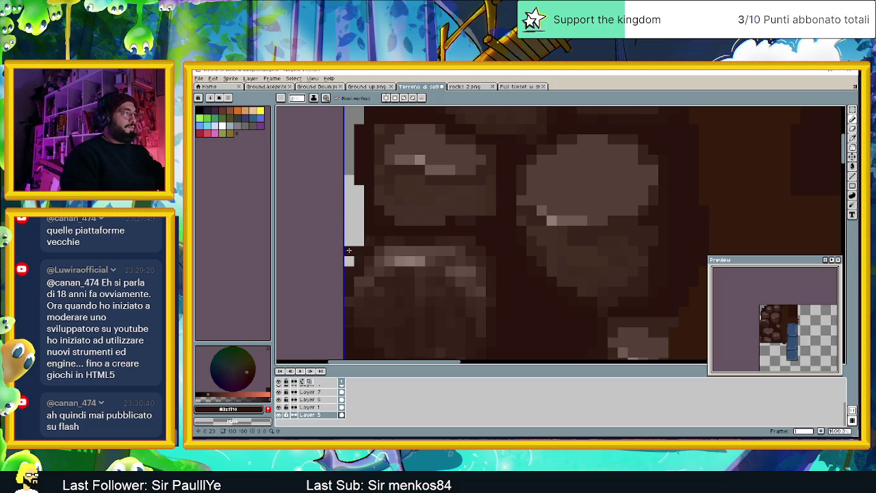
{"action": "scroll", "coordinate": [349, 251], "scroll_direction": "down", "scroll_amount": 3}
{"action": "scroll", "coordinate": [411, 266], "scroll_direction": "down", "scroll_amount": 1}
{"action": "scroll", "coordinate": [464, 278], "scroll_direction": "down", "scroll_amount": 1}
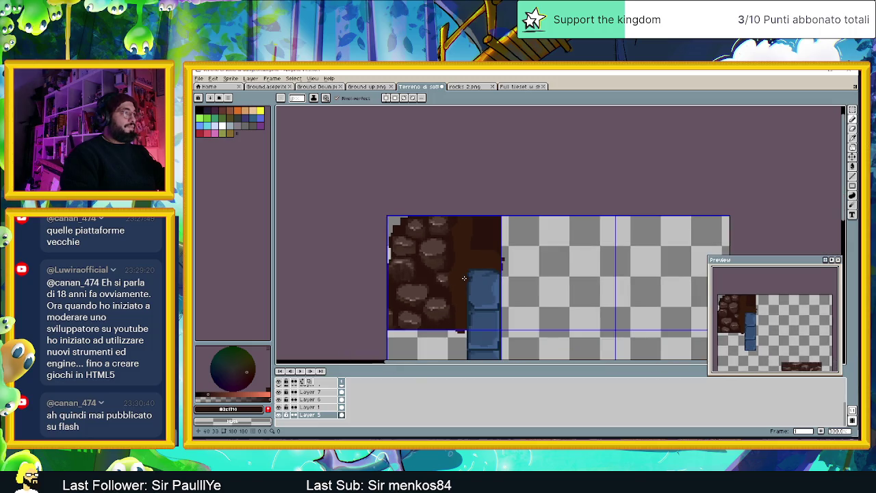
{"action": "scroll", "coordinate": [428, 310], "scroll_direction": "up", "scroll_amount": 1}
{"action": "scroll", "coordinate": [397, 288], "scroll_direction": "up", "scroll_amount": 2}
{"action": "scroll", "coordinate": [364, 269], "scroll_direction": "up", "scroll_amount": 1}
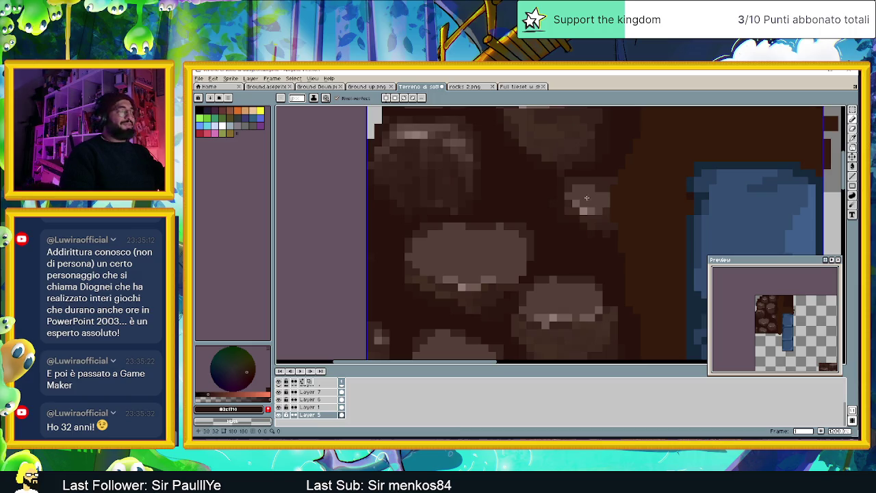
{"action": "scroll", "coordinate": [399, 196], "scroll_direction": "down", "scroll_amount": 1}
{"action": "scroll", "coordinate": [399, 195], "scroll_direction": "down", "scroll_amount": 1}
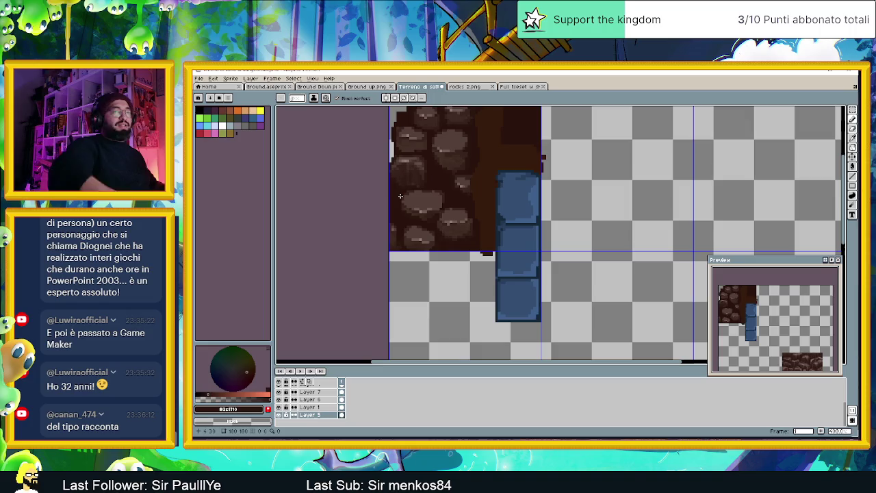
{"action": "scroll", "coordinate": [398, 195], "scroll_direction": "down", "scroll_amount": 1}
- Toggle Layer 1's visibility to compare the rocks, switch to the Pencil, and leave it hidden
{"action": "scroll", "coordinate": [411, 212], "scroll_direction": "down", "scroll_amount": 1}
{"action": "scroll", "coordinate": [412, 221], "scroll_direction": "up", "scroll_amount": 2}
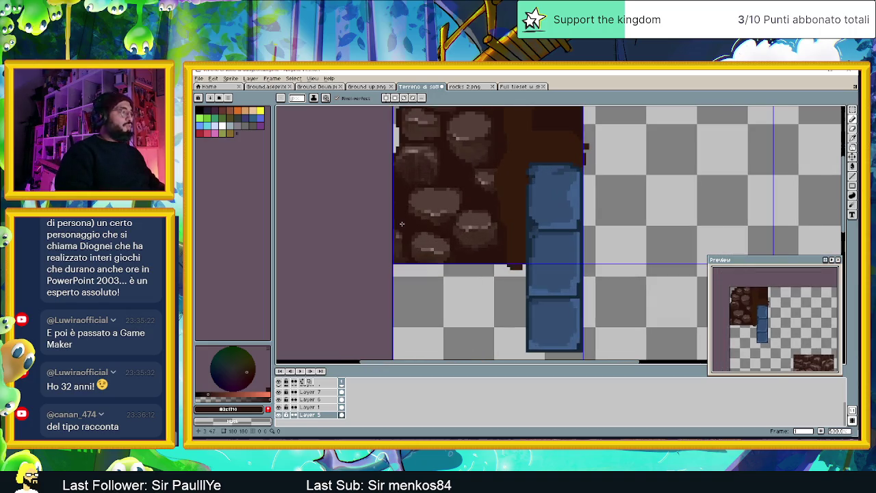
{"action": "left_click", "coordinate": [279, 407]}
{"action": "left_click", "coordinate": [278, 407]}
{"action": "left_click", "coordinate": [279, 407]}
{"action": "left_click", "coordinate": [279, 407]}
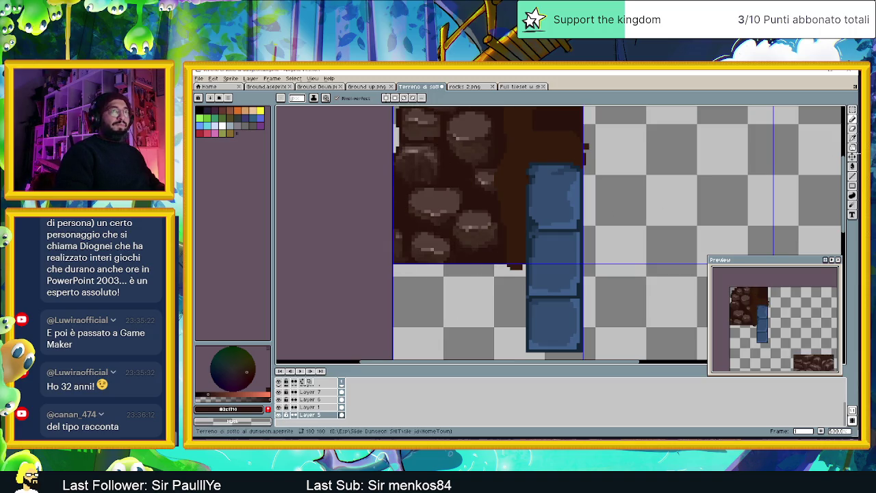
{"action": "key", "text": "b"}
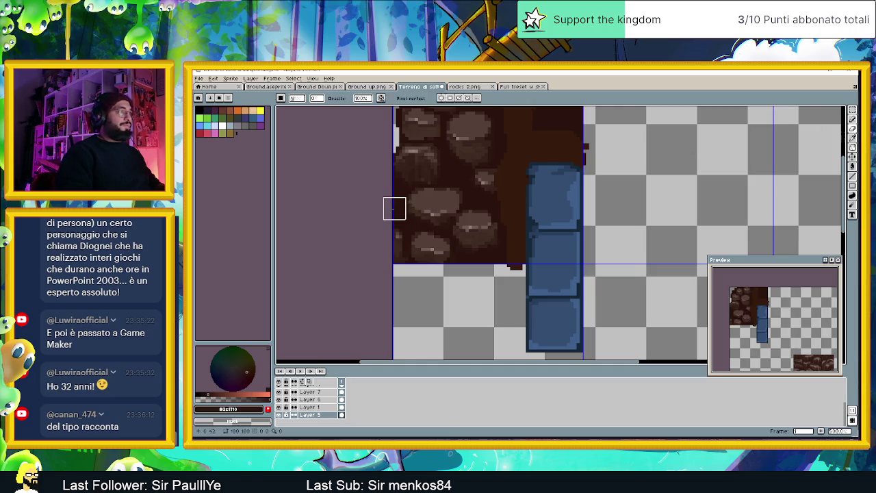
{"action": "left_click", "coordinate": [278, 407]}
{"action": "double_click", "coordinate": [278, 407]}
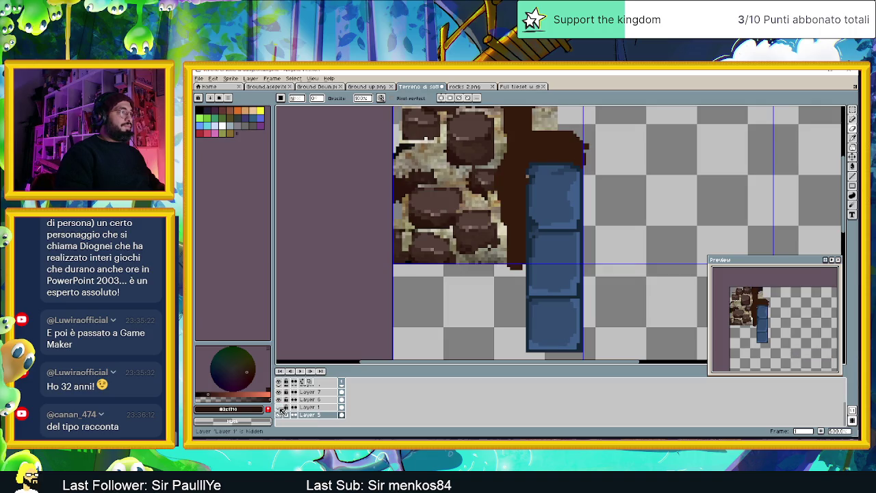
{"action": "left_click", "coordinate": [278, 407]}
- Erase a thin strip at the rock tile's left edge on Layer 1
{"action": "left_click", "coordinate": [309, 407]}
{"action": "left_click_drag", "start_coordinate": [385, 214], "coordinate": [383, 208]}
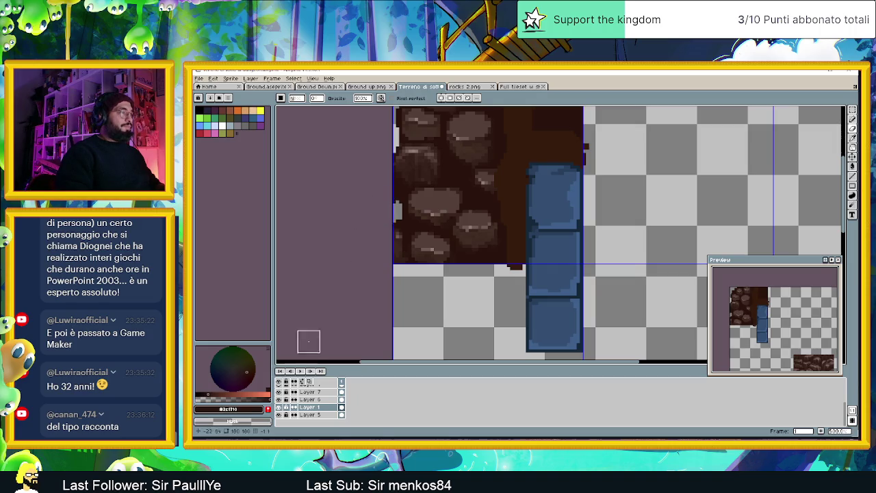
{"action": "scroll", "coordinate": [416, 243], "scroll_direction": "down", "scroll_amount": 2}
{"action": "scroll", "coordinate": [416, 243], "scroll_direction": "down", "scroll_amount": 1}
{"action": "scroll", "coordinate": [417, 243], "scroll_direction": "up", "scroll_amount": 3}
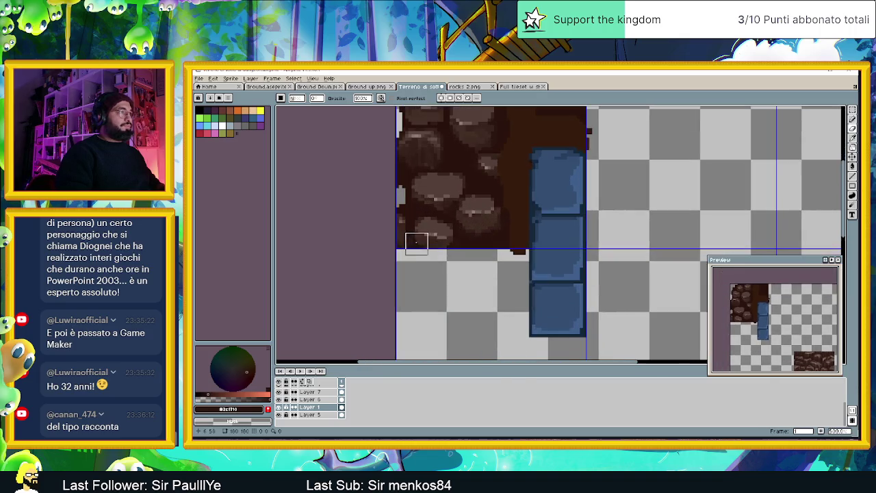
- Check Layers 6 and 7, undo the erasing stroke, and make Layer 5 active
{"action": "left_click", "coordinate": [311, 399]}
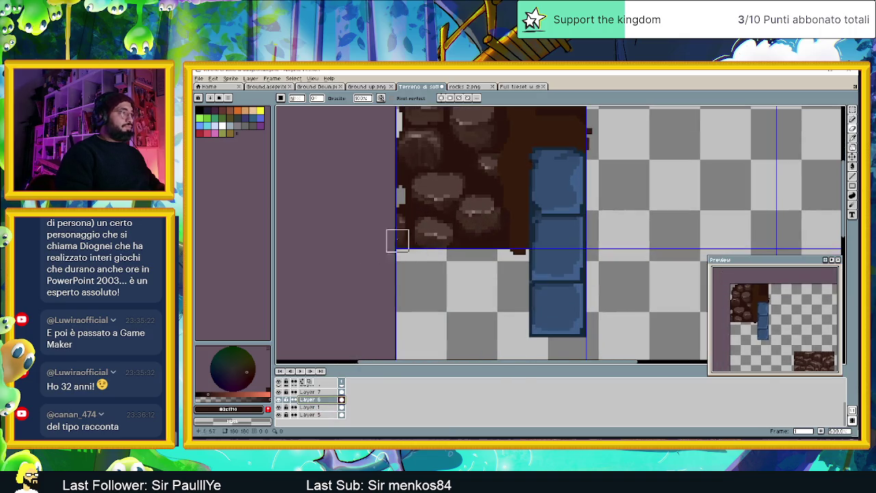
{"action": "left_click", "coordinate": [311, 391]}
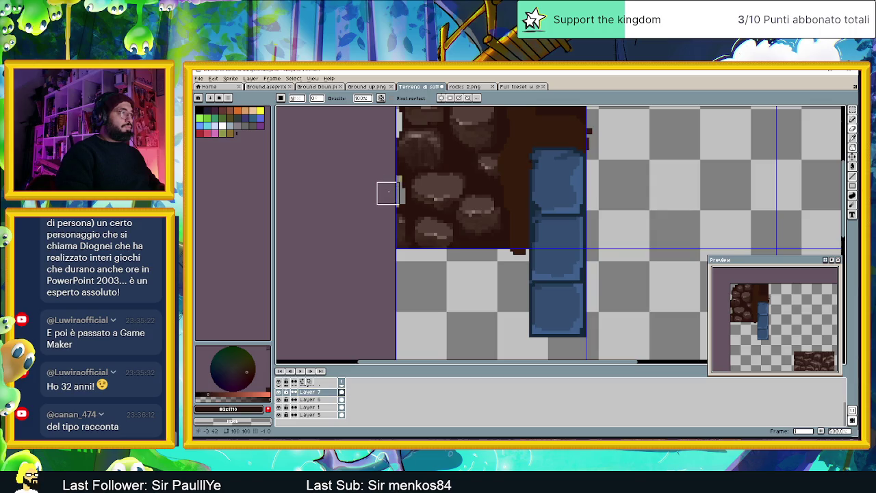
{"action": "key", "text": "ctrl+z"}
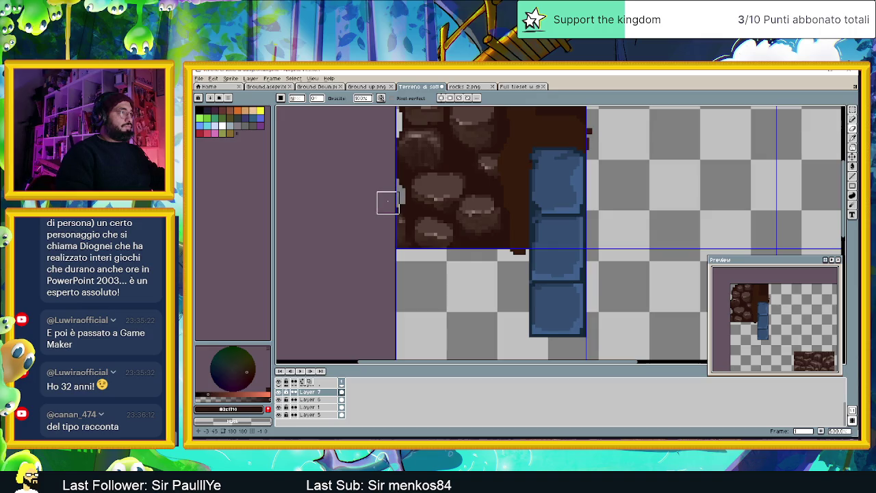
{"action": "left_click", "coordinate": [302, 415]}
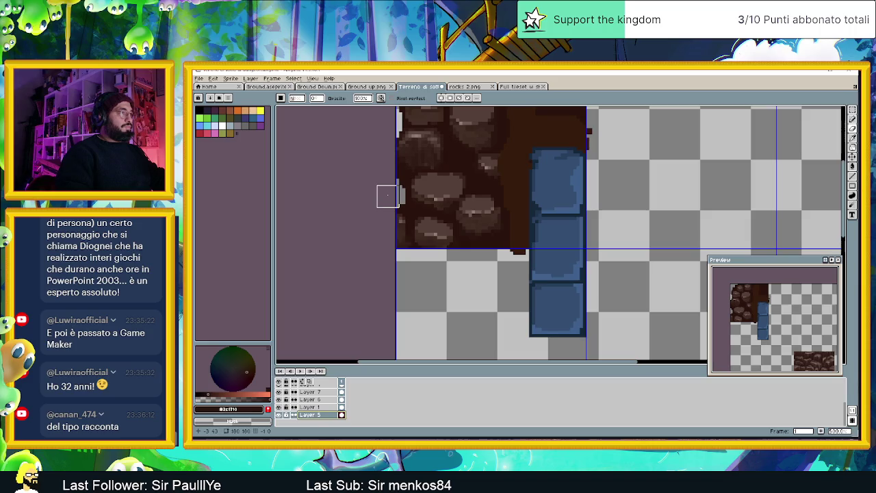
{"action": "scroll", "coordinate": [345, 217], "scroll_direction": "down", "scroll_amount": 1}
- Zoom and pan onto the lower-right jagged rock tile for a close look
{"action": "scroll", "coordinate": [355, 232], "scroll_direction": "down", "scroll_amount": 1}
{"action": "scroll", "coordinate": [417, 234], "scroll_direction": "down", "scroll_amount": 1}
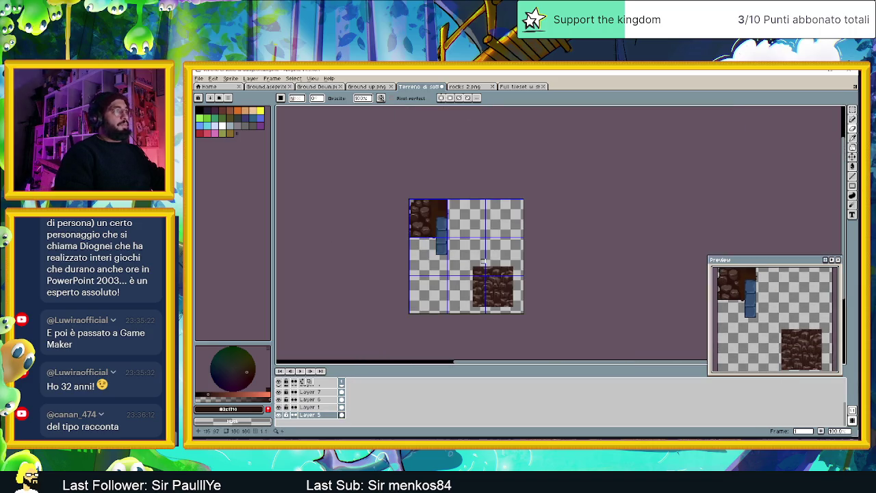
{"action": "scroll", "coordinate": [479, 258], "scroll_direction": "up", "scroll_amount": 1}
{"action": "scroll", "coordinate": [479, 267], "scroll_direction": "down", "scroll_amount": 1}
{"action": "scroll", "coordinate": [422, 213], "scroll_direction": "up", "scroll_amount": 1}
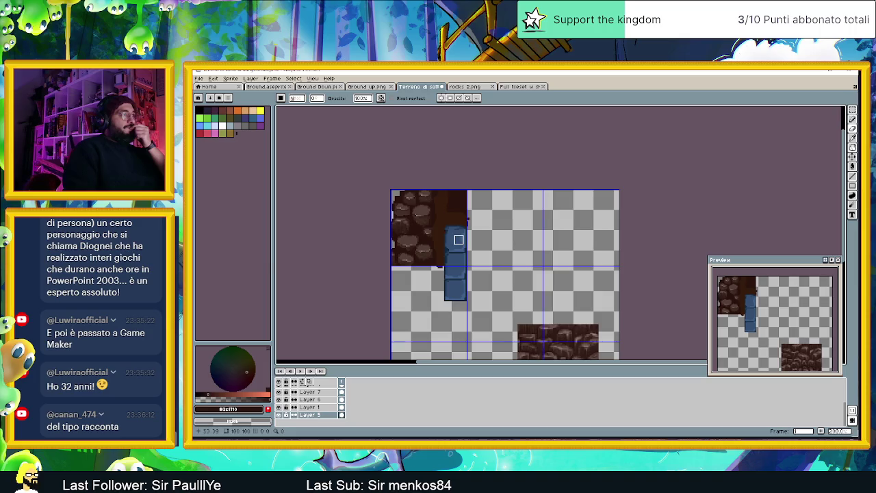
{"action": "scroll", "coordinate": [429, 235], "scroll_direction": "up", "scroll_amount": 1}
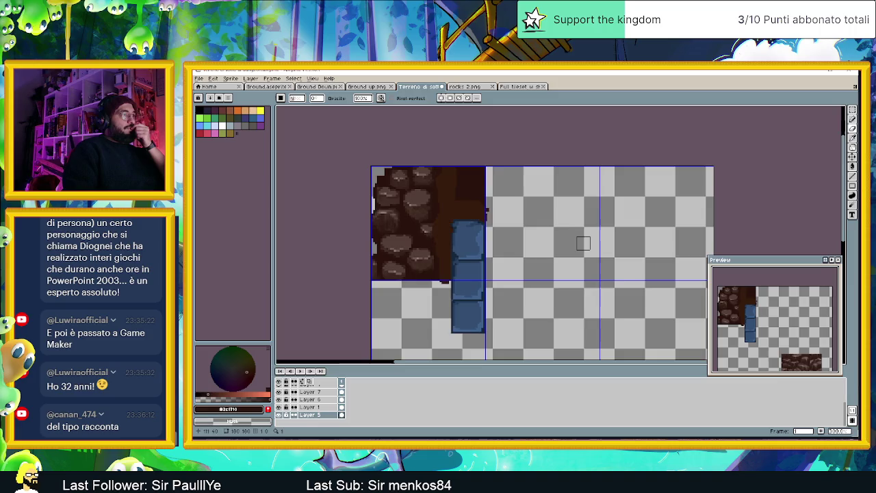
{"action": "scroll", "coordinate": [582, 243], "scroll_direction": "down", "scroll_amount": 2}
{"action": "scroll", "coordinate": [574, 314], "scroll_direction": "up", "scroll_amount": 1}
{"action": "scroll", "coordinate": [519, 282], "scroll_direction": "up", "scroll_amount": 1}
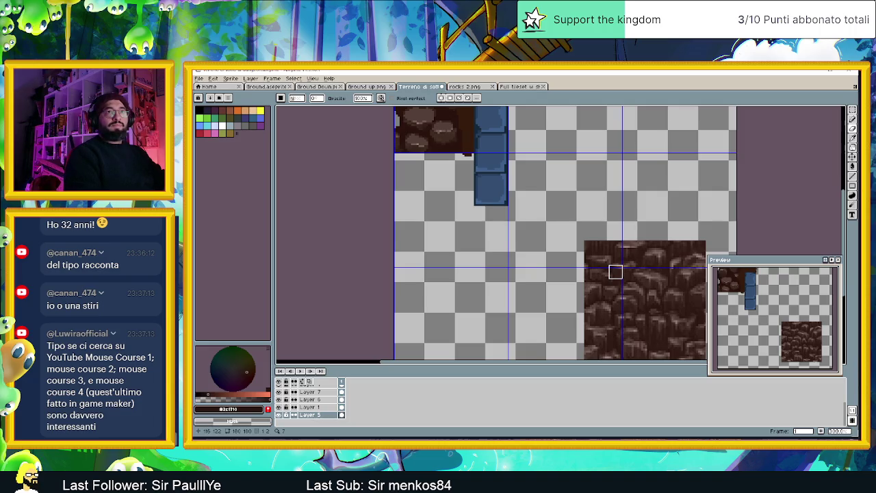
{"action": "mouse_move", "coordinate": [494, 166]}
{"action": "left_mouse_down"}
{"action": "mouse_move", "coordinate": [514, 190]}
{"action": "mouse_move", "coordinate": [511, 232]}
{"action": "left_mouse_up"}
{"action": "scroll", "coordinate": [513, 190], "scroll_direction": "up", "scroll_amount": 1}
{"action": "scroll", "coordinate": [512, 232], "scroll_direction": "down", "scroll_amount": 2}
{"action": "scroll", "coordinate": [615, 264], "scroll_direction": "up", "scroll_amount": 2}
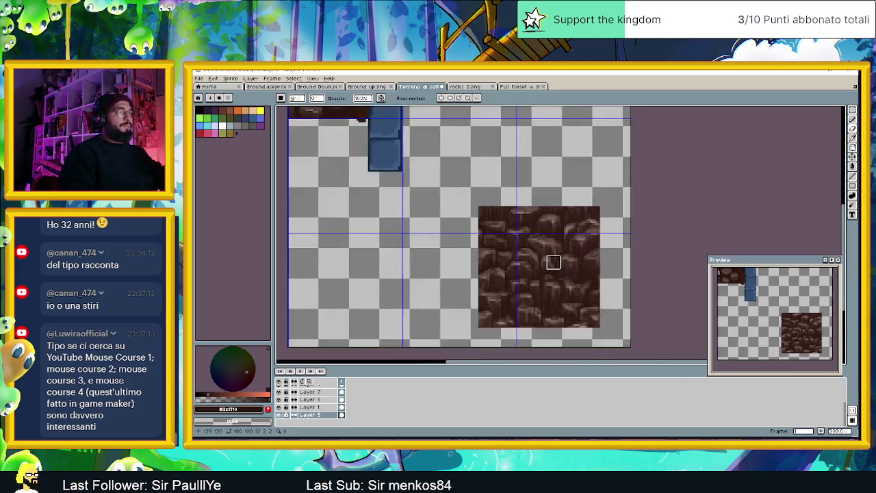
{"action": "scroll", "coordinate": [465, 239], "scroll_direction": "up", "scroll_amount": 1}
- Eyedrop a brown from the rock tile as the drawing colour, returning to the Pencil
{"action": "key", "text": "i"}
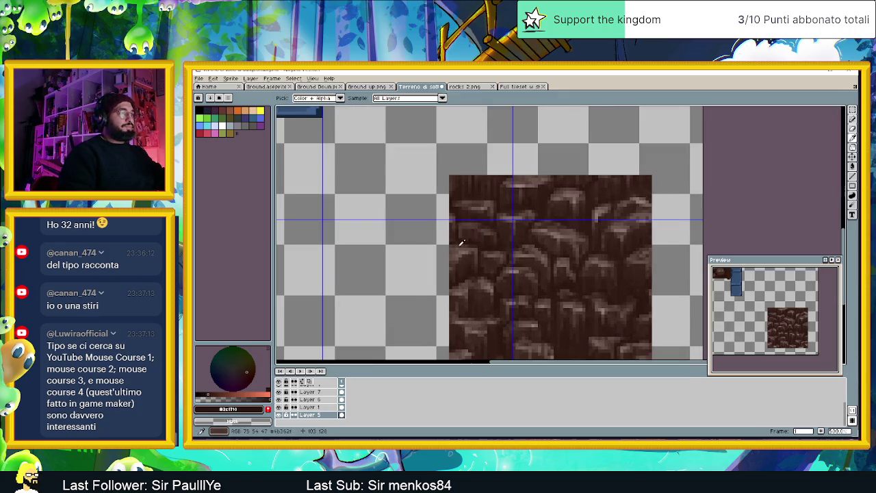
{"action": "left_click", "coordinate": [469, 243]}
{"action": "key", "text": "b"}
{"action": "scroll", "coordinate": [397, 187], "scroll_direction": "down", "scroll_amount": 2}
{"action": "scroll", "coordinate": [473, 190], "scroll_direction": "up", "scroll_amount": 1}
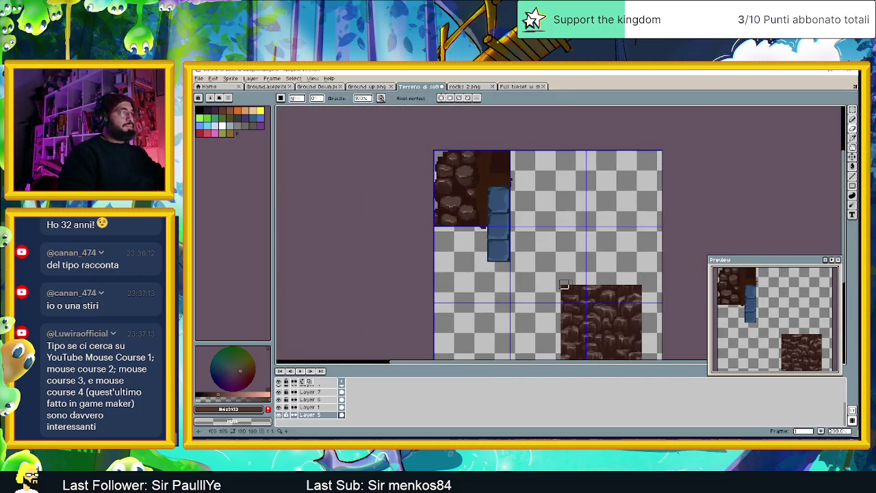
{"action": "scroll", "coordinate": [472, 190], "scroll_direction": "up", "scroll_amount": 1}
{"action": "scroll", "coordinate": [417, 189], "scroll_direction": "up", "scroll_amount": 1}
{"action": "scroll", "coordinate": [438, 201], "scroll_direction": "up", "scroll_amount": 1}
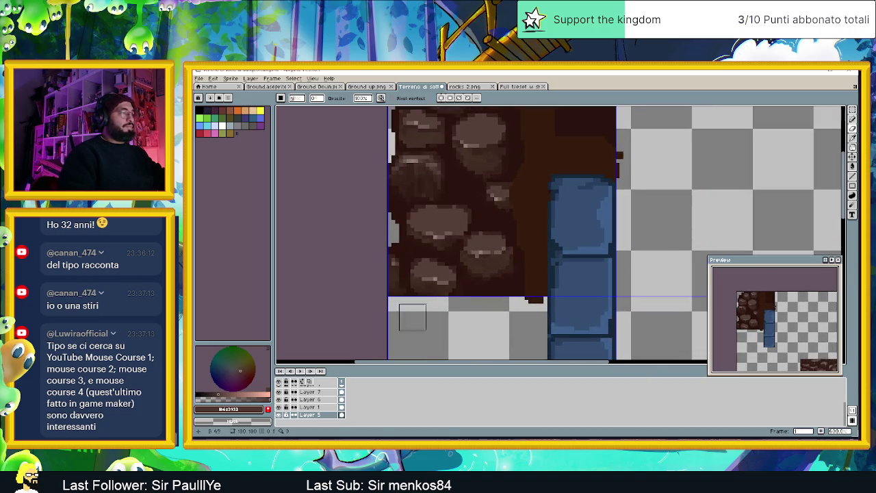
- Make Layer 7 the active layer and start pixel painting on the rock tile
{"action": "left_click", "coordinate": [311, 391]}
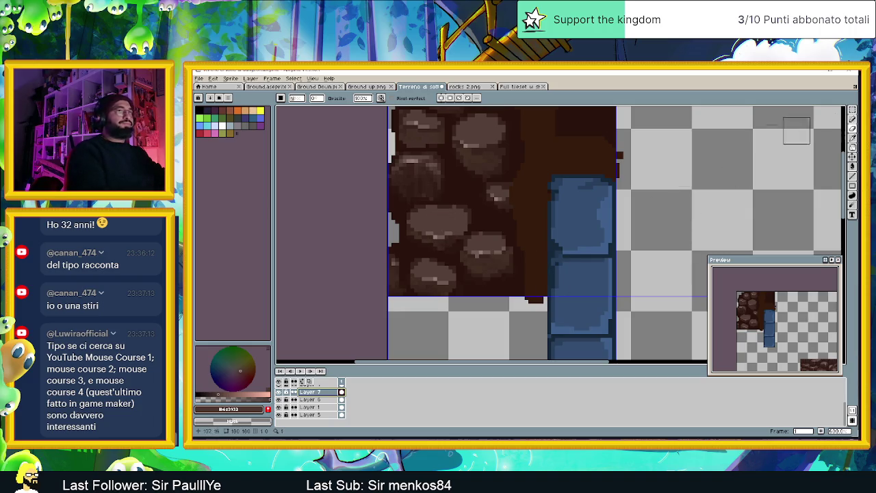
{"action": "left_click", "coordinate": [852, 118]}
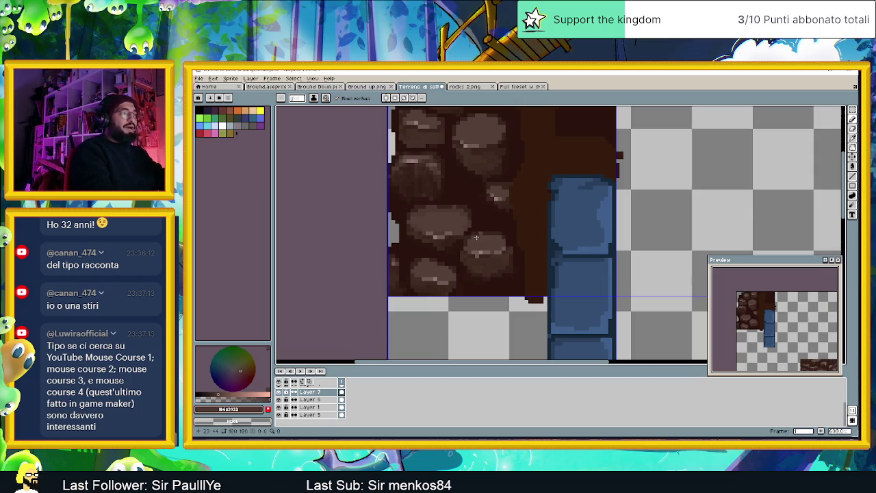
{"action": "left_click", "coordinate": [497, 237]}
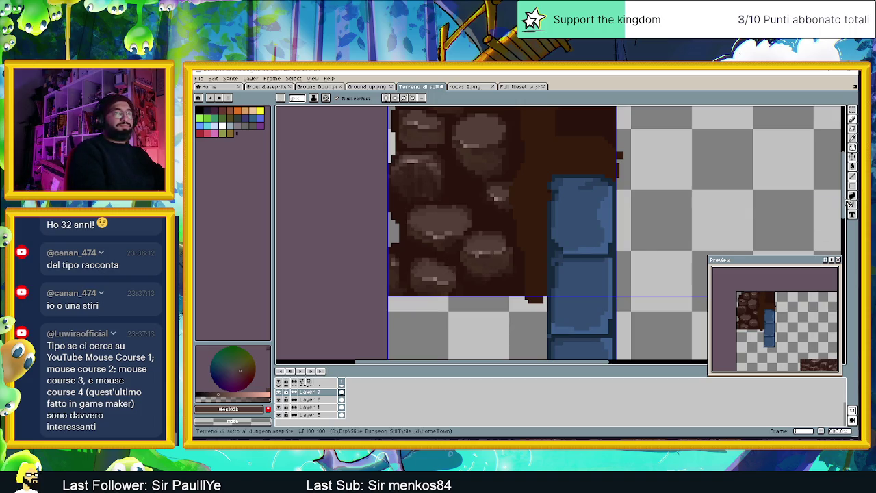
{"action": "scroll", "coordinate": [845, 195], "scroll_direction": "up", "scroll_amount": 2}
{"action": "scroll", "coordinate": [845, 195], "scroll_direction": "up", "scroll_amount": 1}
{"action": "scroll", "coordinate": [844, 195], "scroll_direction": "up", "scroll_amount": 1}
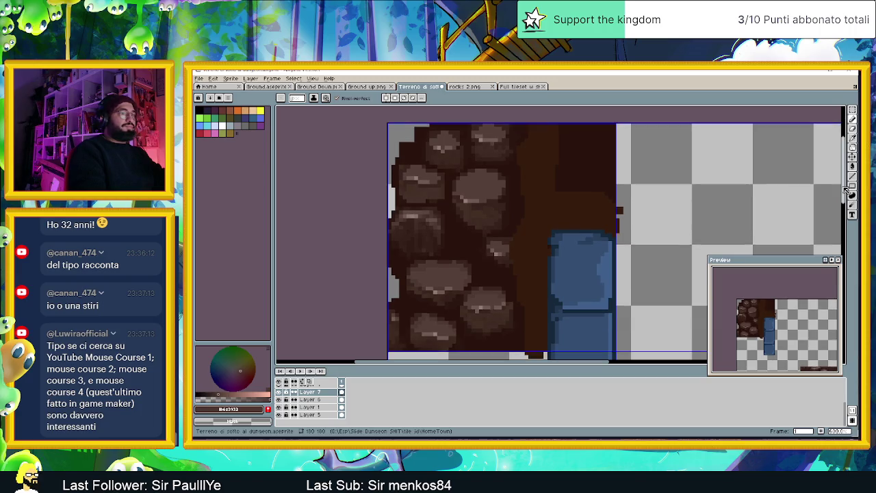
{"action": "scroll", "coordinate": [846, 188], "scroll_direction": "up", "scroll_amount": 1}
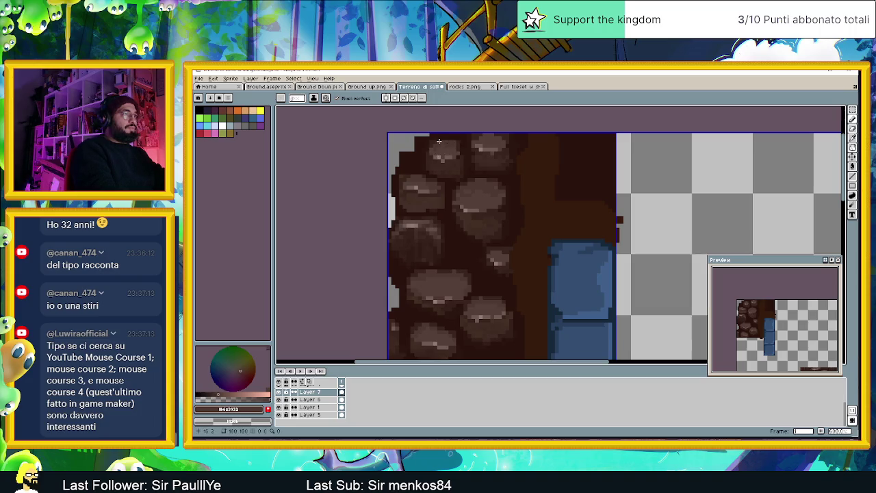
{"action": "left_click", "coordinate": [436, 140], "text": "alt"}
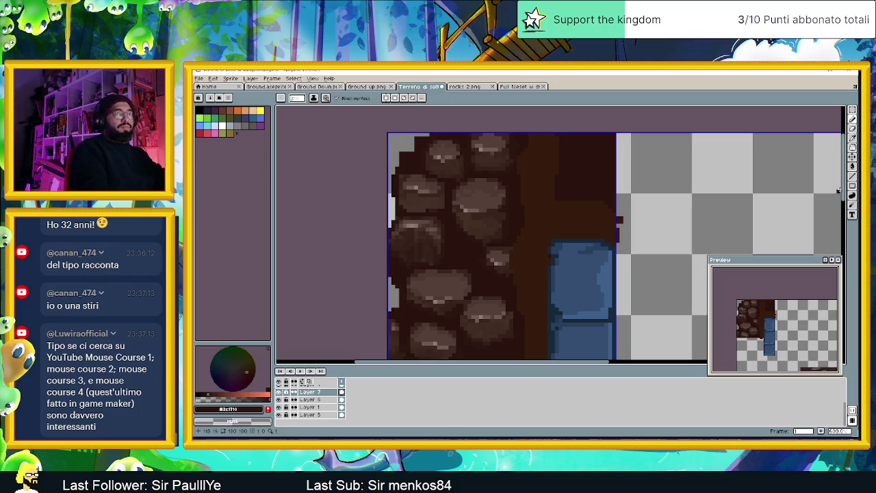
{"action": "scroll", "coordinate": [845, 195], "scroll_direction": "up", "scroll_amount": 2}
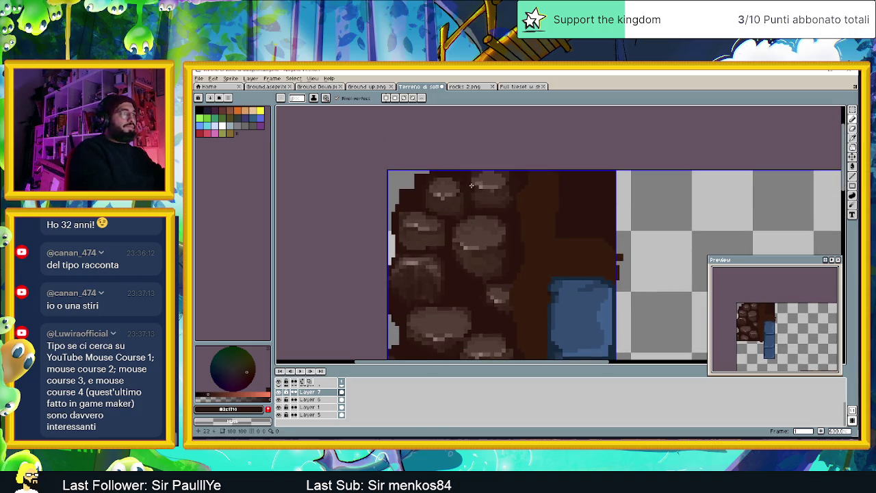
{"action": "left_click", "coordinate": [452, 180], "text": "alt"}
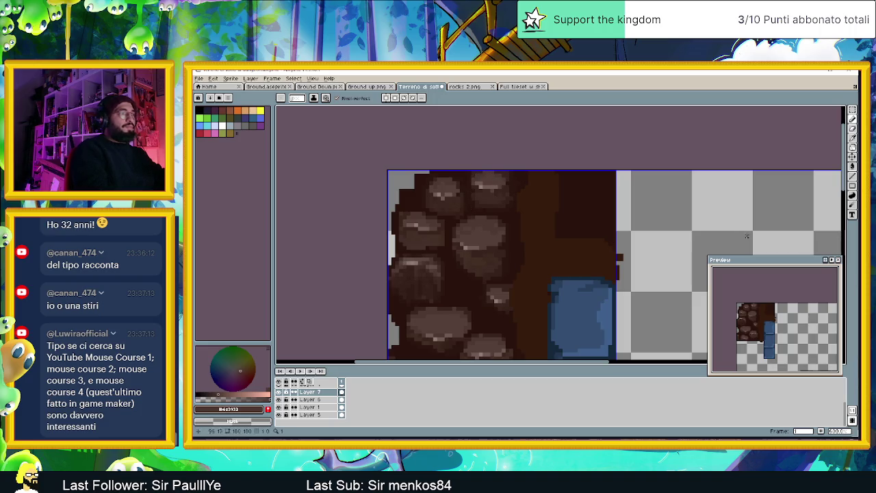
{"action": "scroll", "coordinate": [836, 220], "scroll_direction": "down", "scroll_amount": 5}
{"action": "scroll", "coordinate": [836, 220], "scroll_direction": "up", "scroll_amount": 2}
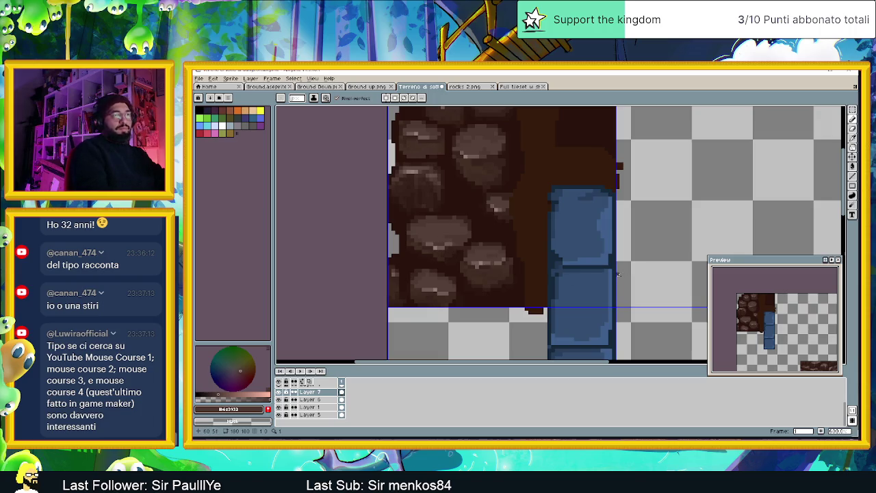
{"action": "scroll", "coordinate": [473, 250], "scroll_direction": "down", "scroll_amount": 1}
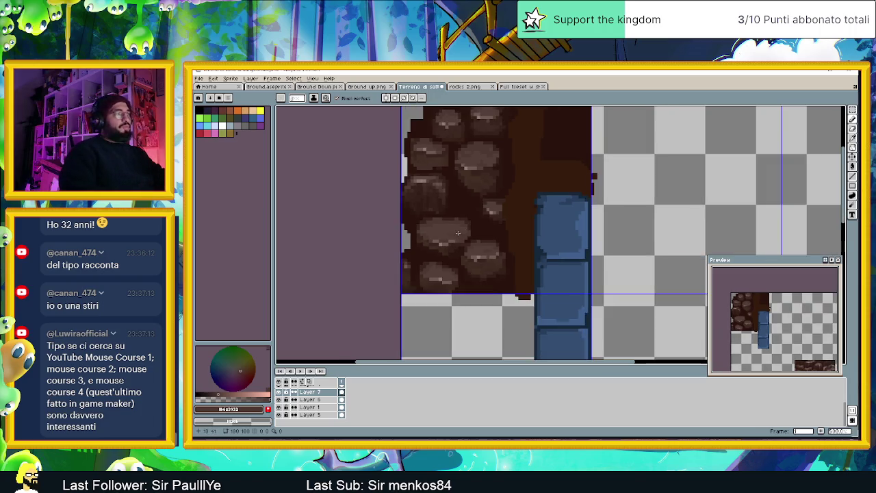
{"action": "scroll", "coordinate": [473, 251], "scroll_direction": "down", "scroll_amount": 1}
{"action": "scroll", "coordinate": [473, 250], "scroll_direction": "down", "scroll_amount": 2}
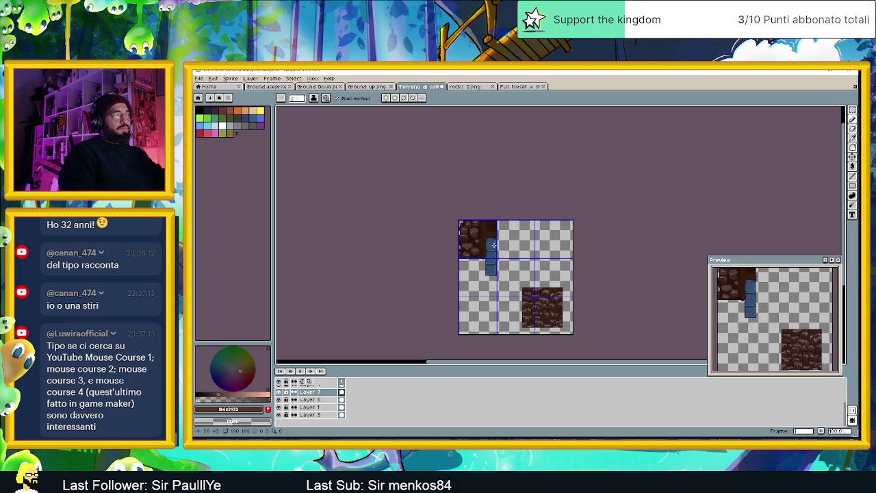
- Sample the darker stone brown #301b14, then Alt-click two more dark browns from the rocks
{"action": "scroll", "coordinate": [493, 244], "scroll_direction": "up", "scroll_amount": 2}
{"action": "scroll", "coordinate": [481, 236], "scroll_direction": "up", "scroll_amount": 1}
{"action": "scroll", "coordinate": [455, 217], "scroll_direction": "up", "scroll_amount": 1}
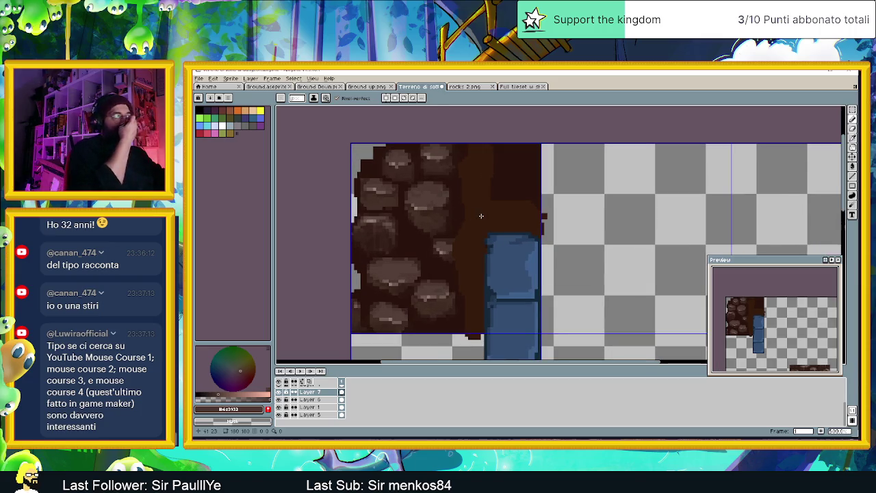
{"action": "left_click", "coordinate": [371, 246], "text": "alt"}
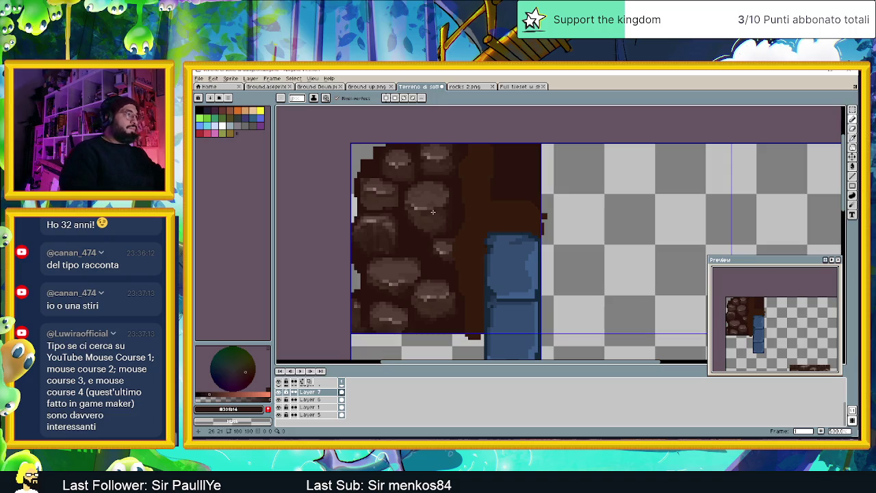
{"action": "scroll", "coordinate": [432, 212], "scroll_direction": "up", "scroll_amount": 1}
{"action": "scroll", "coordinate": [433, 212], "scroll_direction": "up", "scroll_amount": 1}
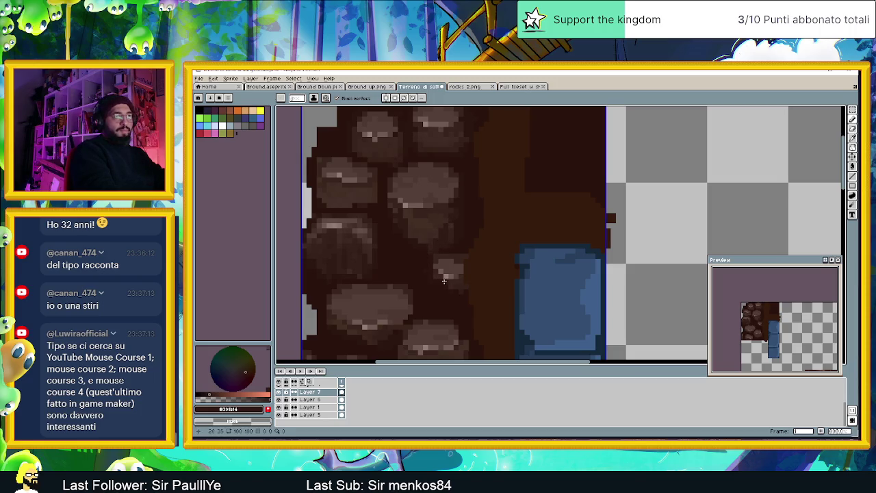
{"action": "key", "text": "alt"}
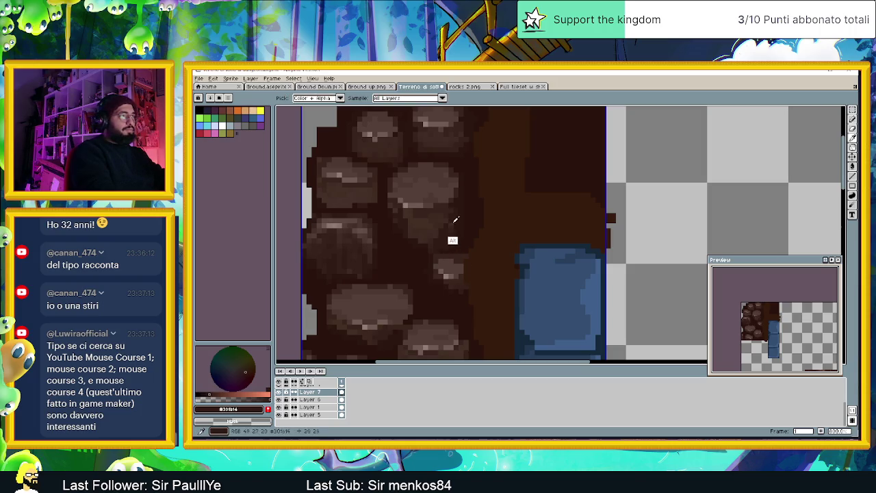
{"action": "left_click", "coordinate": [440, 224], "text": "alt"}
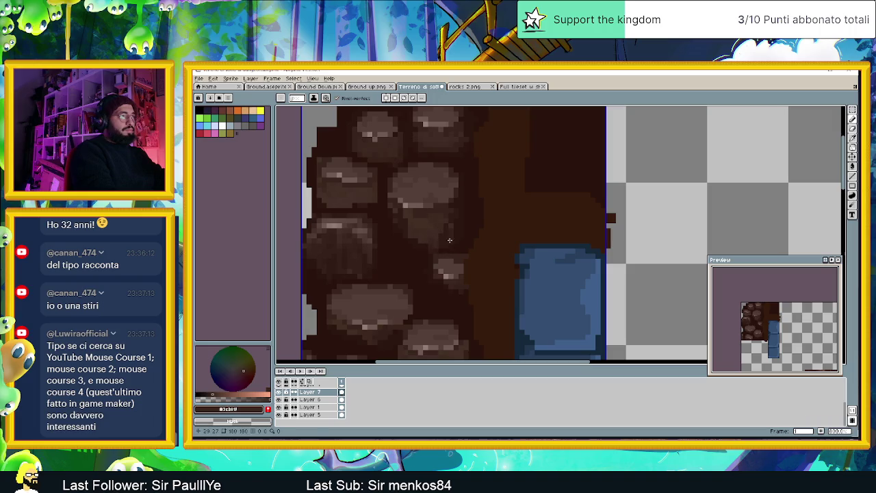
{"action": "left_click", "coordinate": [446, 231], "text": "alt"}
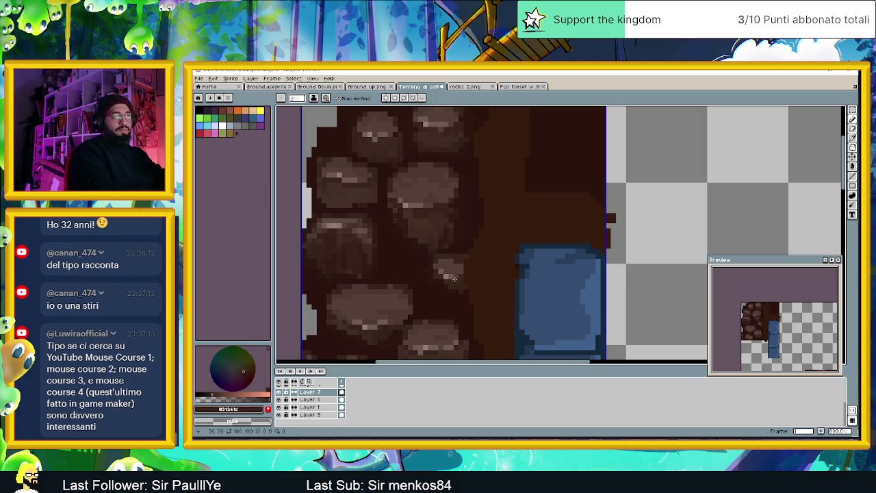
{"action": "scroll", "coordinate": [438, 235], "scroll_direction": "down", "scroll_amount": 1}
{"action": "scroll", "coordinate": [438, 235], "scroll_direction": "down", "scroll_amount": 1}
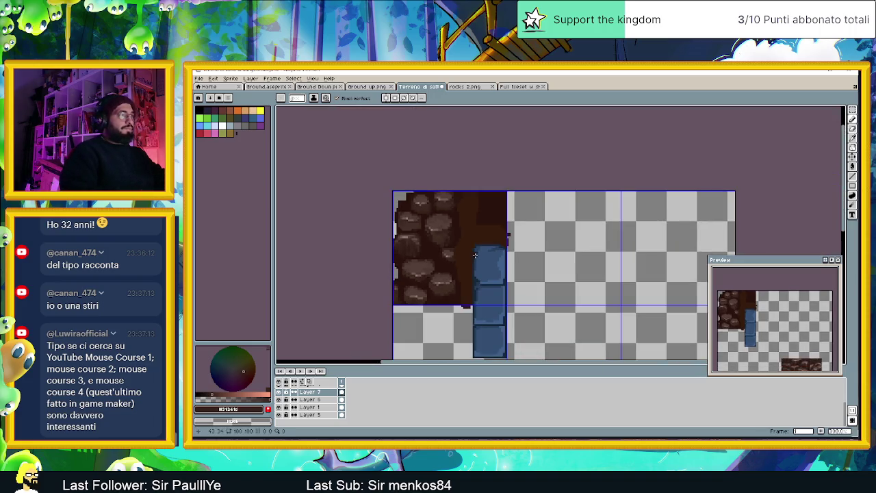
{"action": "scroll", "coordinate": [480, 258], "scroll_direction": "down", "scroll_amount": 1}
{"action": "scroll", "coordinate": [479, 258], "scroll_direction": "down", "scroll_amount": 1}
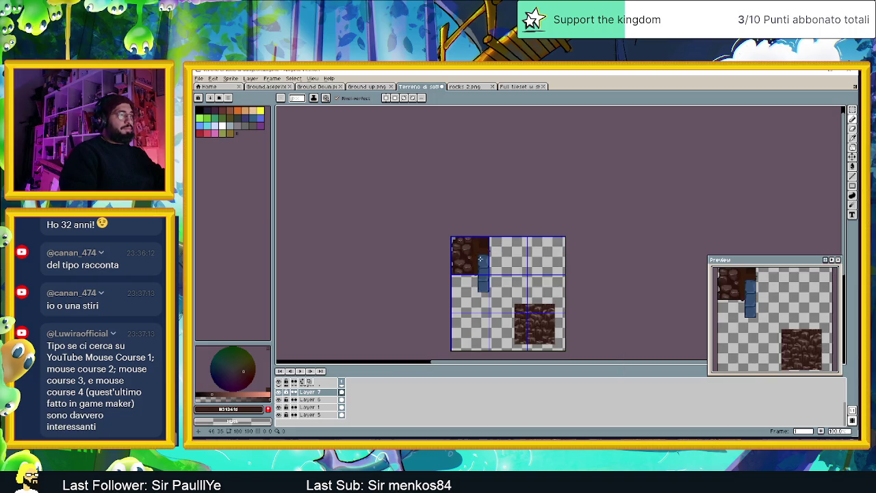
{"action": "scroll", "coordinate": [481, 258], "scroll_direction": "up", "scroll_amount": 3}
{"action": "scroll", "coordinate": [465, 251], "scroll_direction": "up", "scroll_amount": 3}
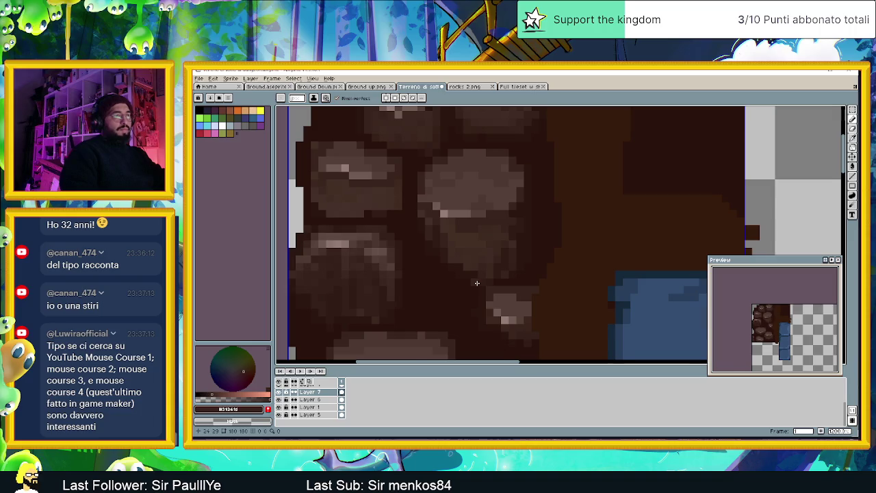
{"action": "scroll", "coordinate": [477, 283], "scroll_direction": "down", "scroll_amount": 1}
{"action": "scroll", "coordinate": [479, 283], "scroll_direction": "down", "scroll_amount": 1}
{"action": "scroll", "coordinate": [483, 285], "scroll_direction": "down", "scroll_amount": 1}
{"action": "scroll", "coordinate": [488, 287], "scroll_direction": "down", "scroll_amount": 1}
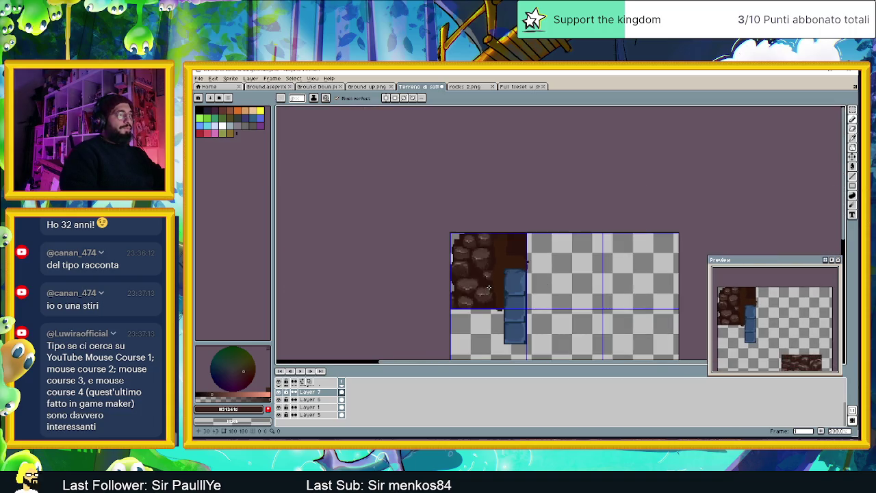
{"action": "scroll", "coordinate": [489, 287], "scroll_direction": "down", "scroll_amount": 1}
{"action": "left_click_drag", "start_coordinate": [508, 266], "coordinate": [430, 254]}
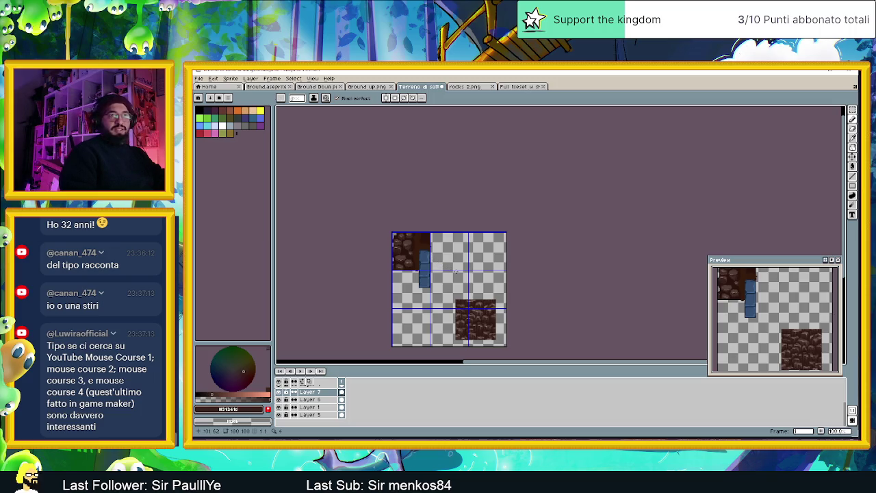
{"action": "scroll", "coordinate": [407, 243], "scroll_direction": "up", "scroll_amount": 1}
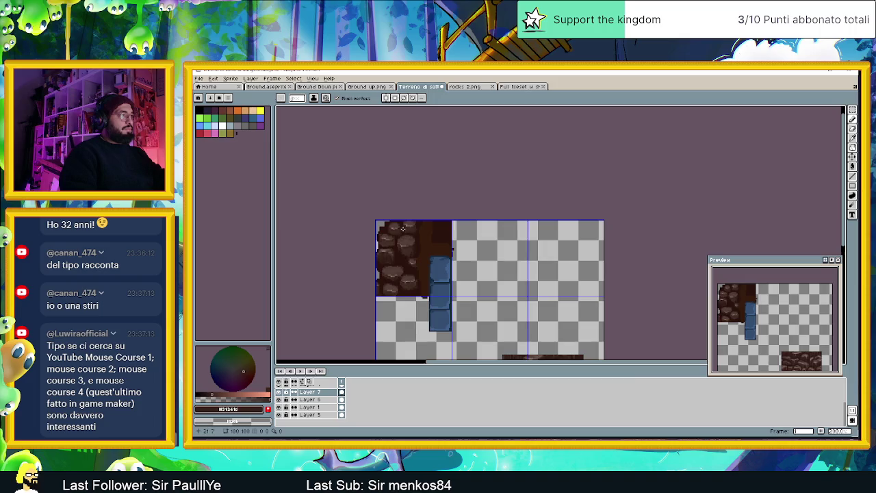
{"action": "scroll", "coordinate": [402, 229], "scroll_direction": "up", "scroll_amount": 3}
{"action": "scroll", "coordinate": [414, 232], "scroll_direction": "up", "scroll_amount": 1}
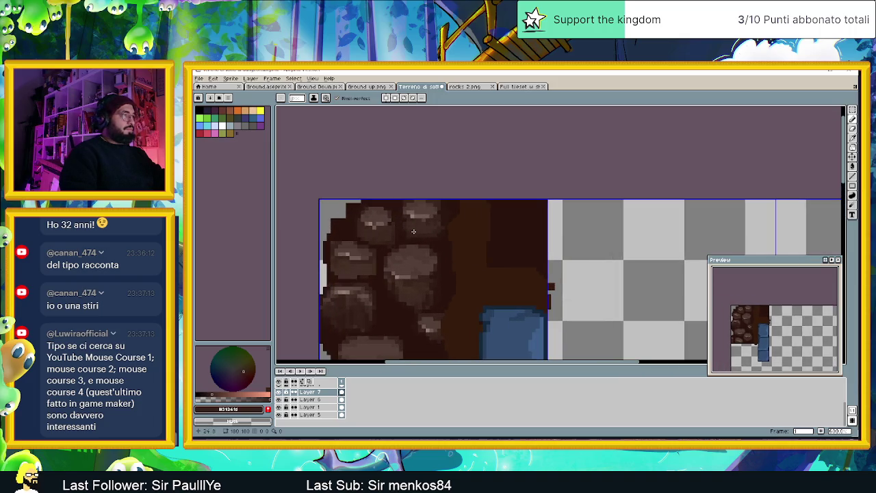
{"action": "scroll", "coordinate": [413, 232], "scroll_direction": "up", "scroll_amount": 1}
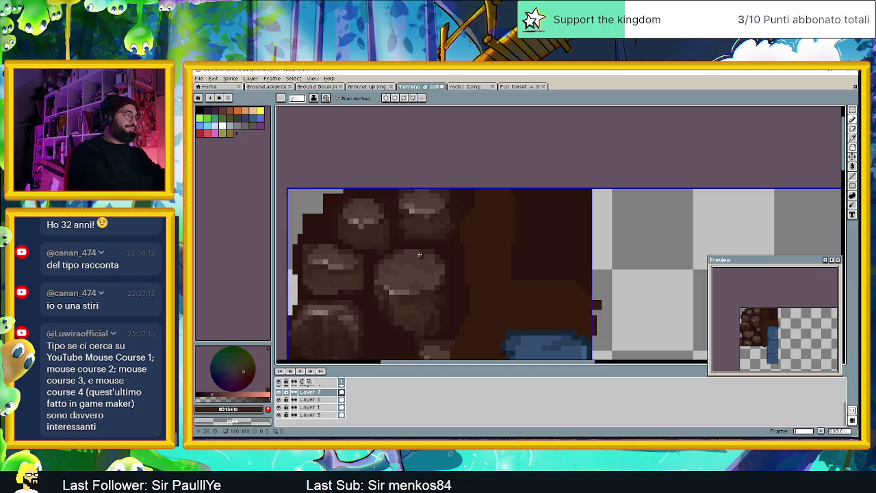
- Eyedrop a series of rock-tile browns, working toward darker shades
{"action": "key", "text": "i"}
{"action": "left_click", "coordinate": [390, 306]}
{"action": "key", "text": "b"}
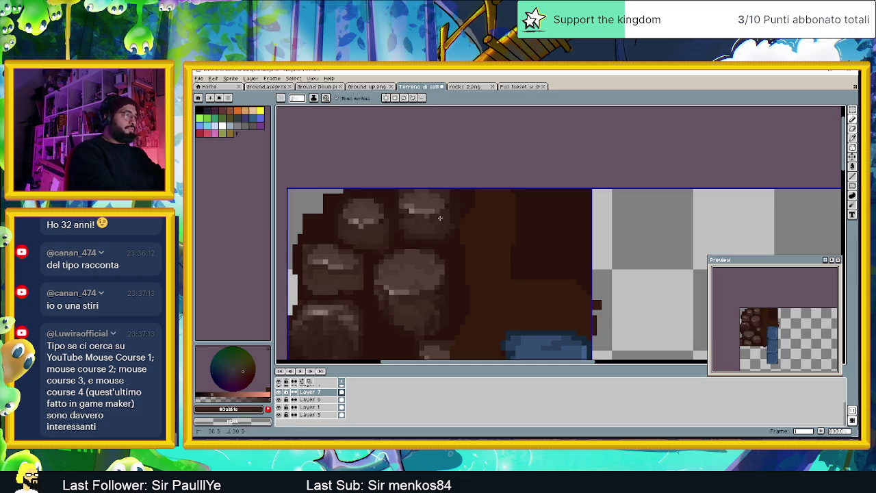
{"action": "left_click", "coordinate": [386, 322], "text": "alt"}
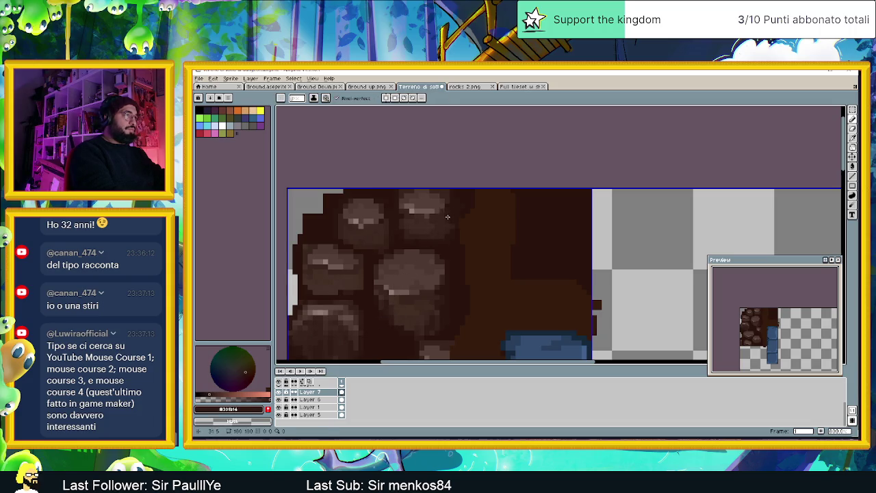
{"action": "left_click", "coordinate": [444, 239], "text": "alt"}
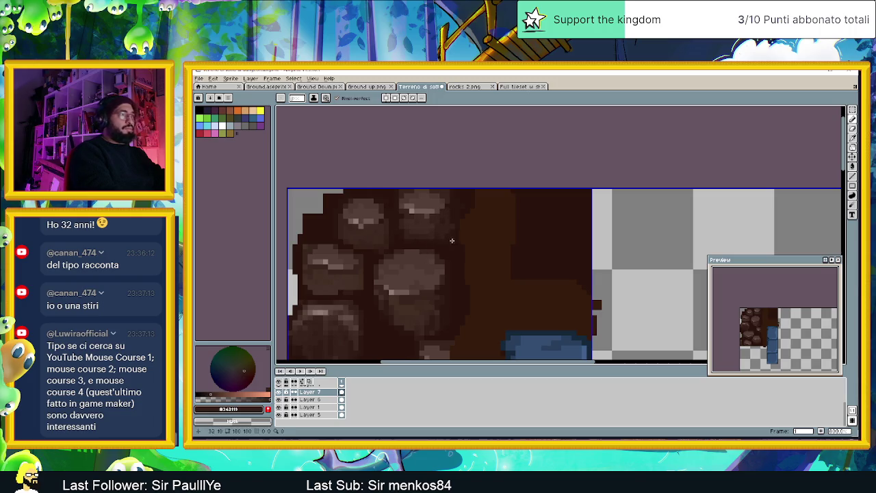
{"action": "left_click", "coordinate": [442, 241], "text": "alt"}
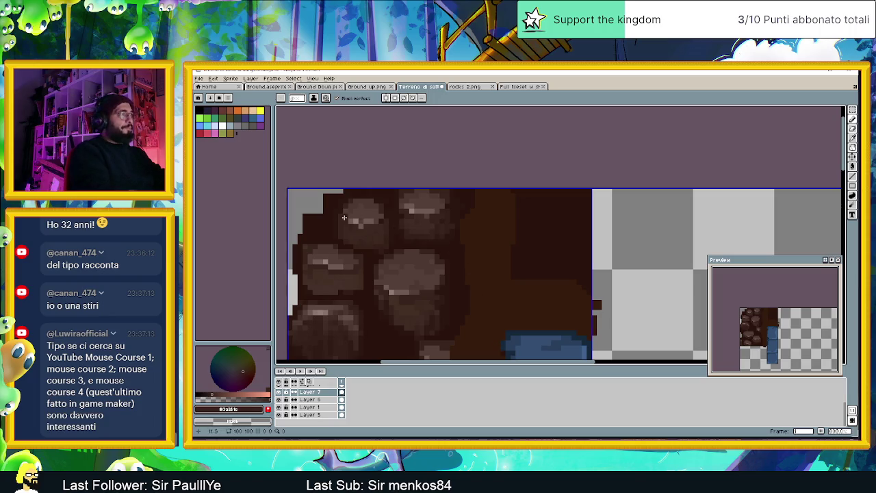
{"action": "left_click", "coordinate": [445, 245], "text": "alt"}
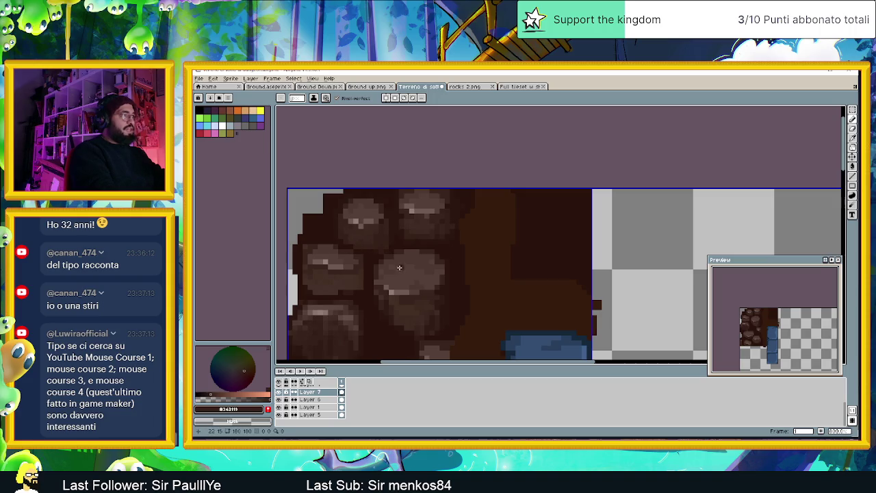
{"action": "left_click", "coordinate": [338, 259], "text": "alt"}
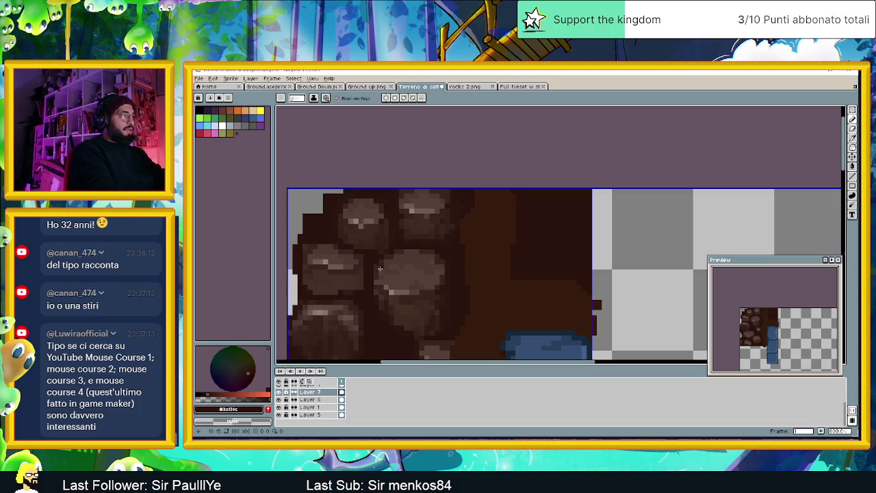
- Zoom in on the rocks and sample three more shadow browns from the enlarged view
{"action": "scroll", "coordinate": [538, 260], "scroll_direction": "down", "scroll_amount": 1}
{"action": "scroll", "coordinate": [506, 302], "scroll_direction": "down", "scroll_amount": 1}
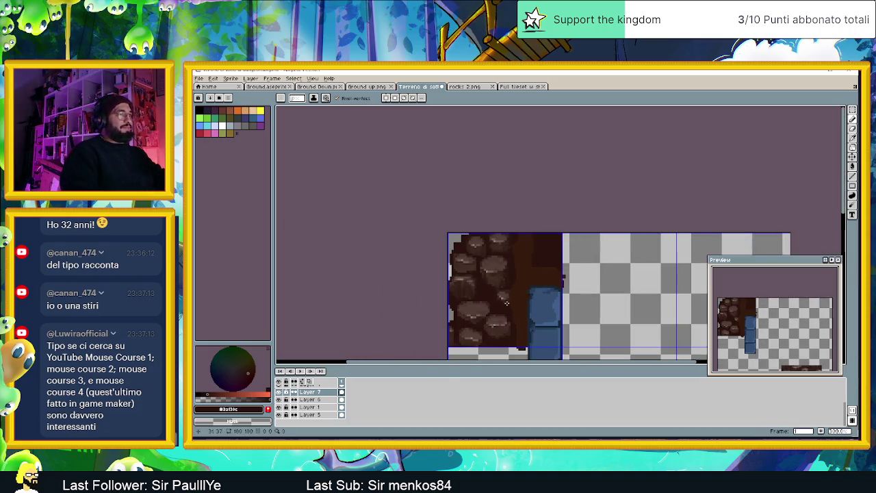
{"action": "scroll", "coordinate": [501, 327], "scroll_direction": "up", "scroll_amount": 1}
{"action": "scroll", "coordinate": [485, 301], "scroll_direction": "up", "scroll_amount": 1}
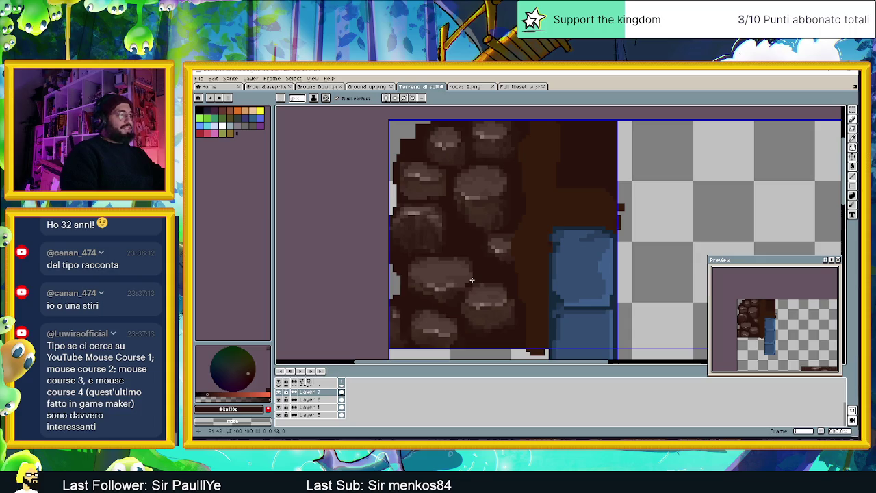
{"action": "scroll", "coordinate": [597, 290], "scroll_direction": "down", "scroll_amount": 1}
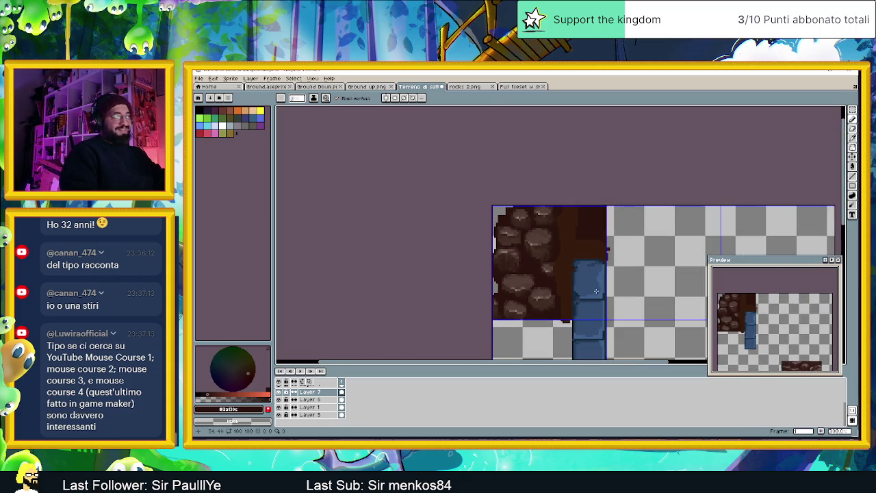
{"action": "scroll", "coordinate": [541, 301], "scroll_direction": "up", "scroll_amount": 1}
{"action": "scroll", "coordinate": [544, 322], "scroll_direction": "up", "scroll_amount": 1}
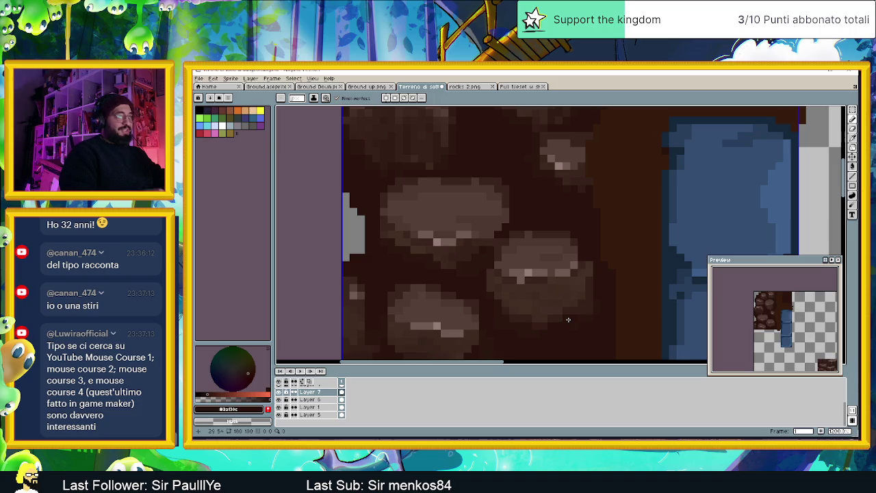
{"action": "left_click", "coordinate": [585, 298], "text": "alt"}
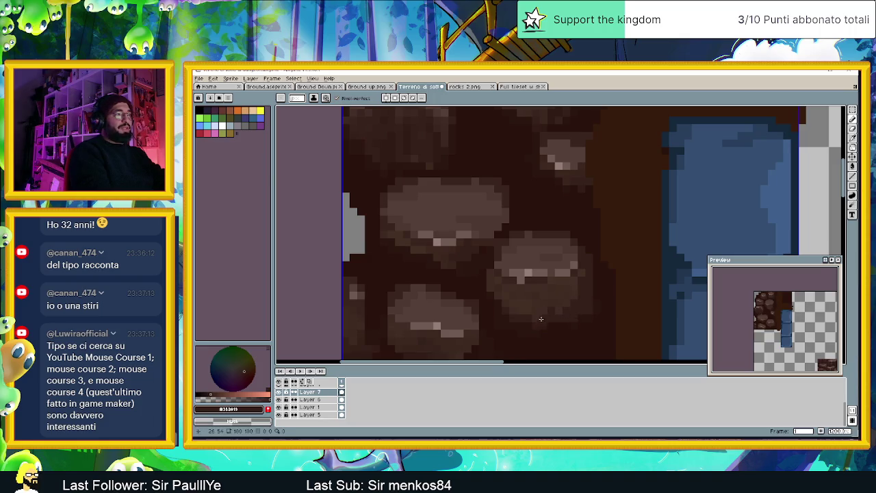
{"action": "left_click", "coordinate": [488, 299], "text": "alt"}
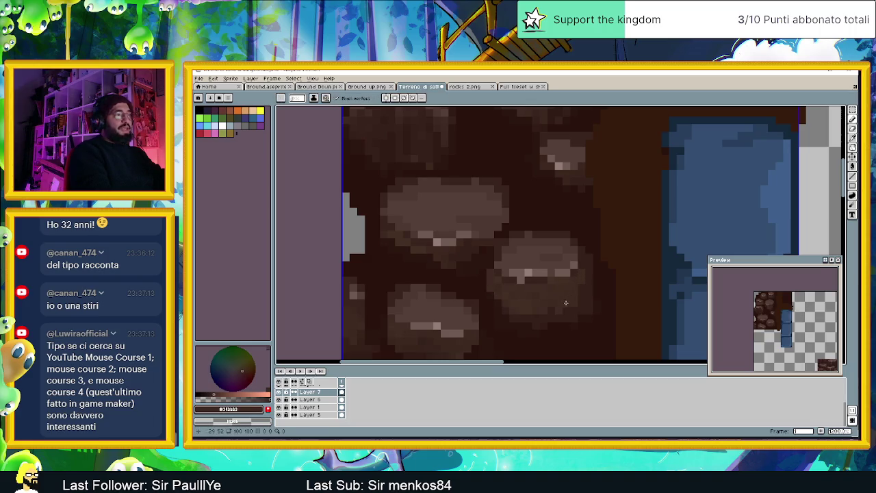
{"action": "left_click", "coordinate": [572, 288], "text": "alt"}
{"action": "scroll", "coordinate": [554, 317], "scroll_direction": "down", "scroll_amount": 3}
{"action": "scroll", "coordinate": [555, 318], "scroll_direction": "down", "scroll_amount": 1}
{"action": "scroll", "coordinate": [541, 309], "scroll_direction": "down", "scroll_amount": 1}
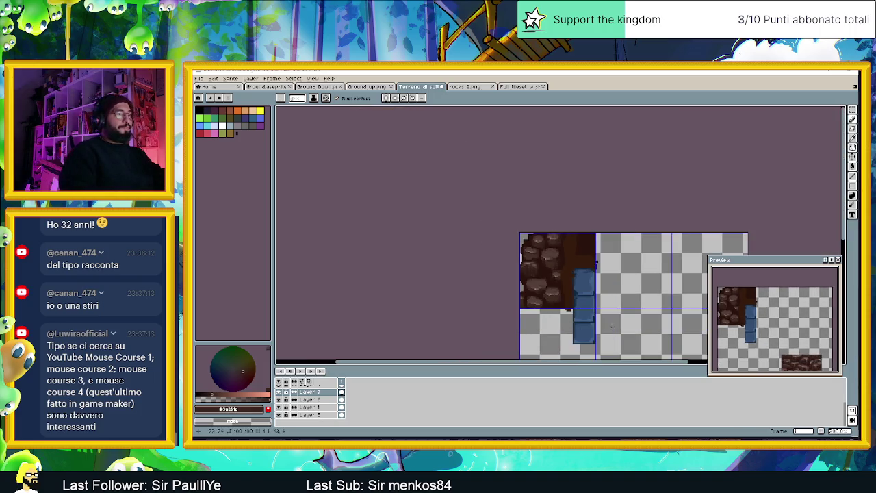
{"action": "scroll", "coordinate": [500, 287], "scroll_direction": "down", "scroll_amount": 1}
{"action": "scroll", "coordinate": [473, 274], "scroll_direction": "down", "scroll_amount": 1}
{"action": "scroll", "coordinate": [363, 183], "scroll_direction": "up", "scroll_amount": 1}
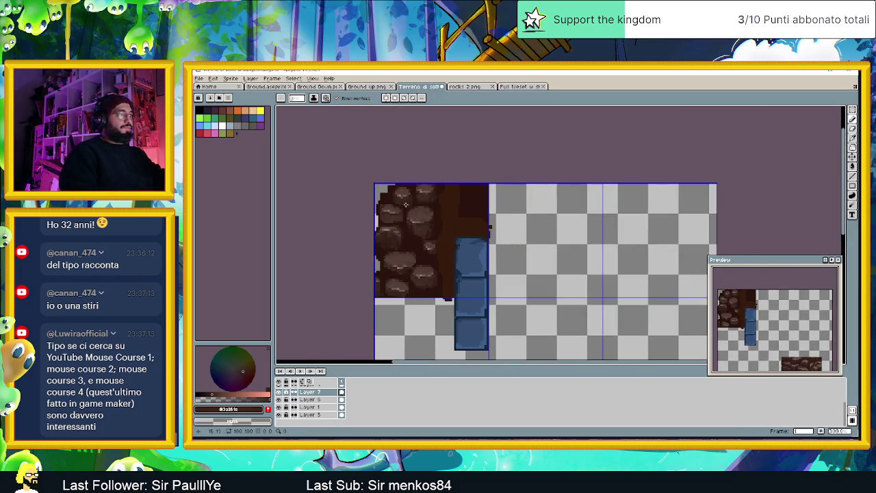
{"action": "scroll", "coordinate": [419, 254], "scroll_direction": "down", "scroll_amount": 1}
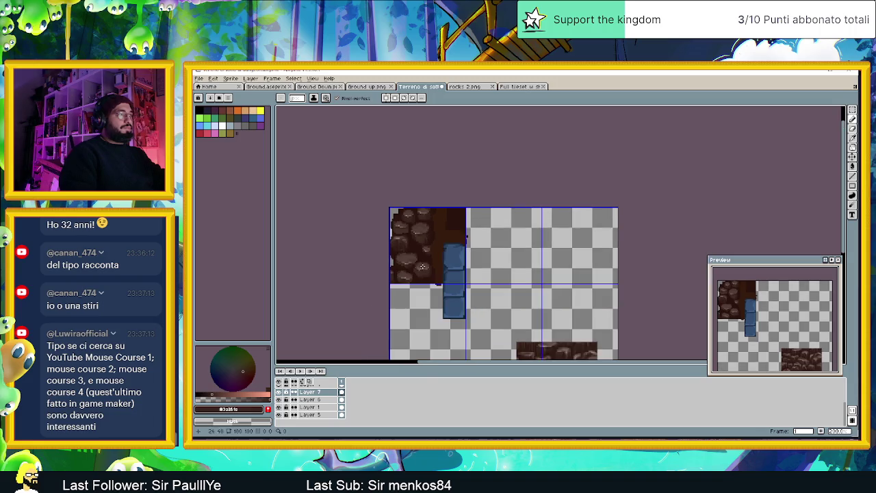
{"action": "scroll", "coordinate": [432, 282], "scroll_direction": "down", "scroll_amount": 1}
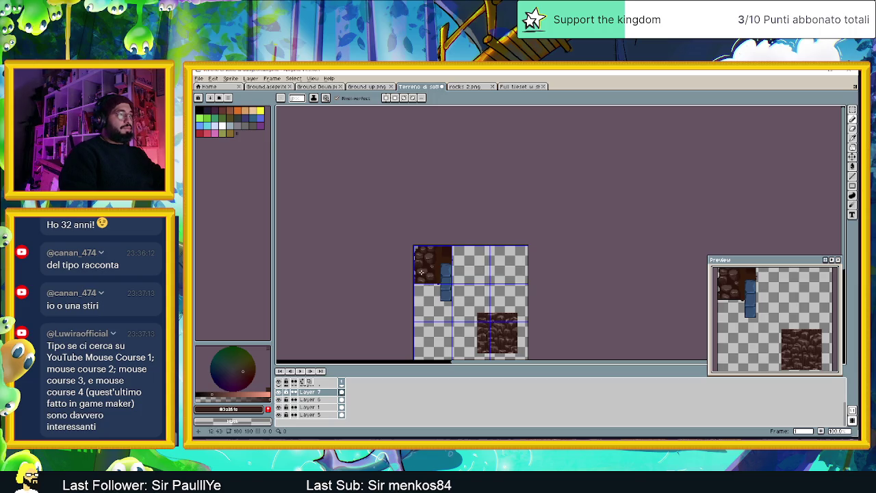
{"action": "scroll", "coordinate": [422, 272], "scroll_direction": "up", "scroll_amount": 1}
{"action": "scroll", "coordinate": [434, 263], "scroll_direction": "up", "scroll_amount": 1}
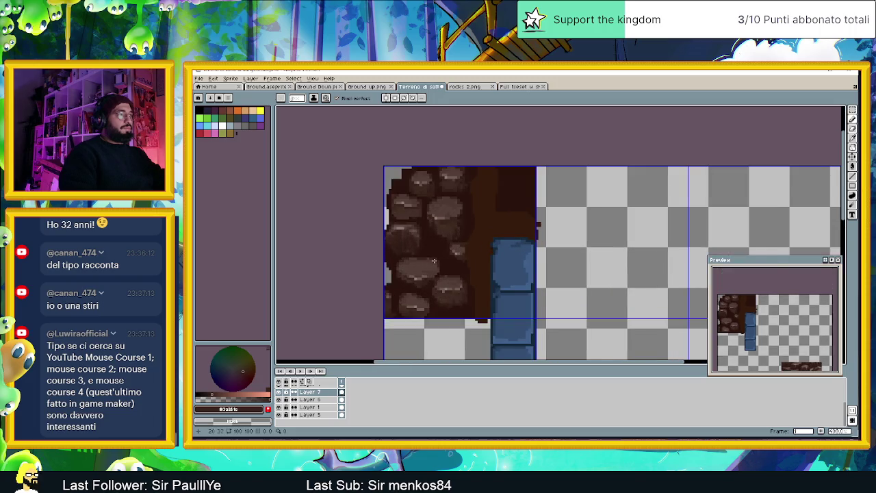
{"action": "scroll", "coordinate": [452, 256], "scroll_direction": "up", "scroll_amount": 1}
{"action": "scroll", "coordinate": [510, 220], "scroll_direction": "up", "scroll_amount": 1}
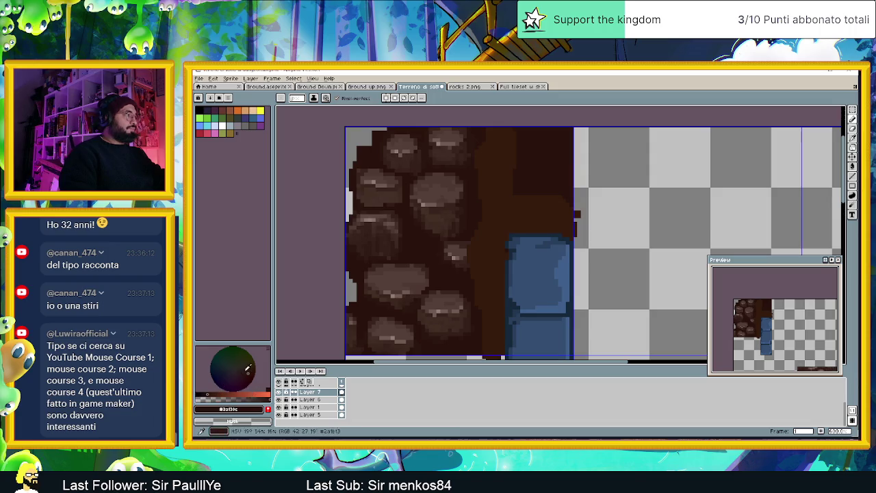
{"action": "left_click", "coordinate": [232, 408]}
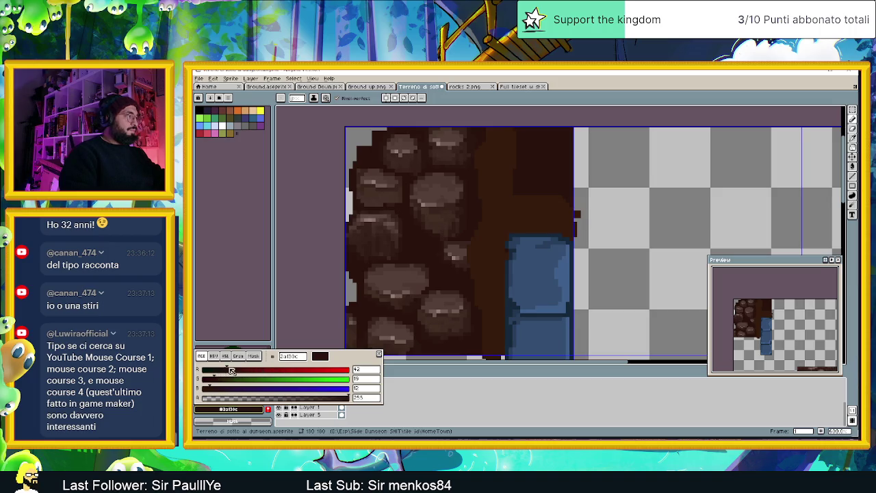
- Adjust the dark brown in HSV to about 19, 71, 16 and close the colour editor
{"action": "left_click", "coordinate": [213, 356]}
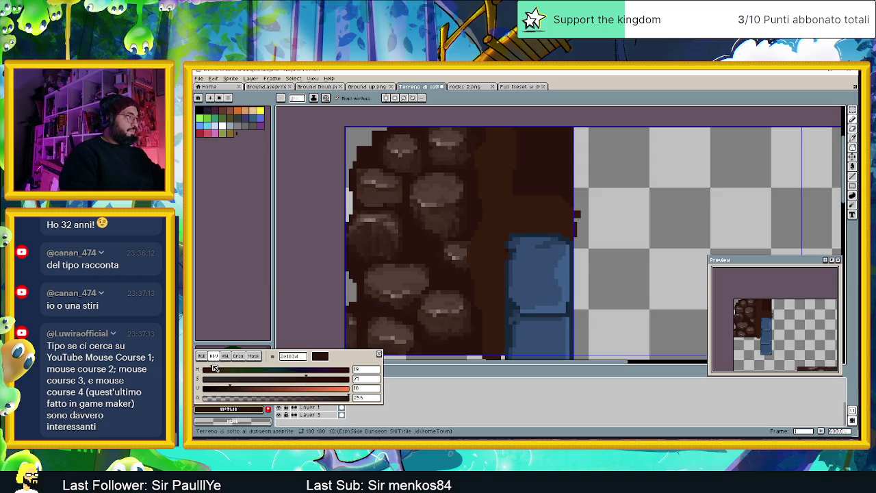
{"action": "left_click", "coordinate": [288, 329]}
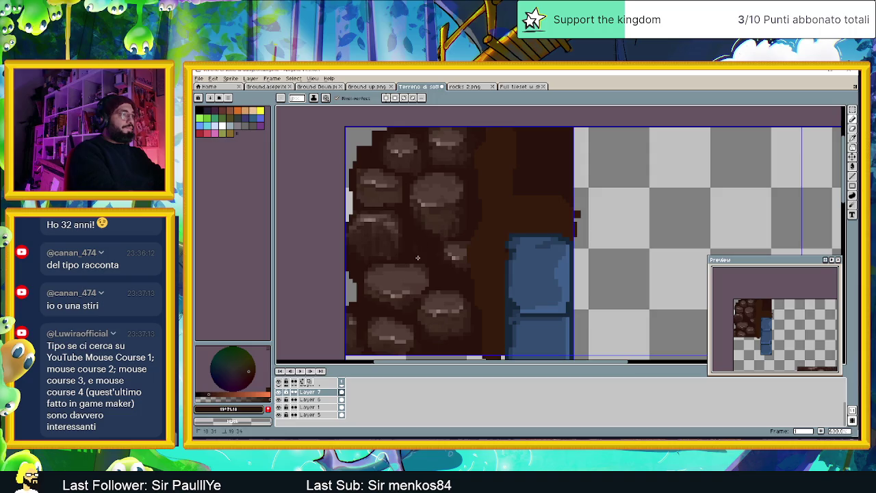
- Undo the latest pencil stroke on the rock tile and reframe the rocks in view
{"action": "key", "text": "ctrl+z"}
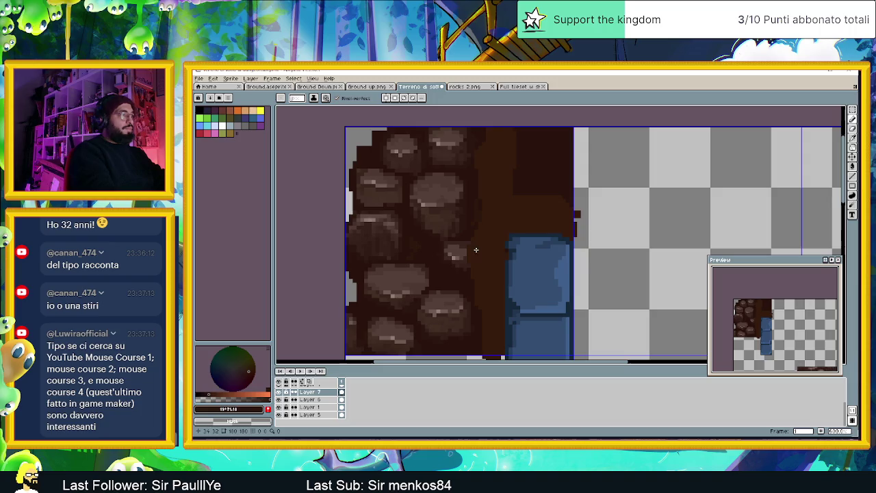
{"action": "scroll", "coordinate": [487, 159], "scroll_direction": "down", "scroll_amount": 1}
{"action": "left_click_drag", "start_coordinate": [503, 170], "coordinate": [491, 197]}
{"action": "scroll", "coordinate": [491, 196], "scroll_direction": "up", "scroll_amount": 1}
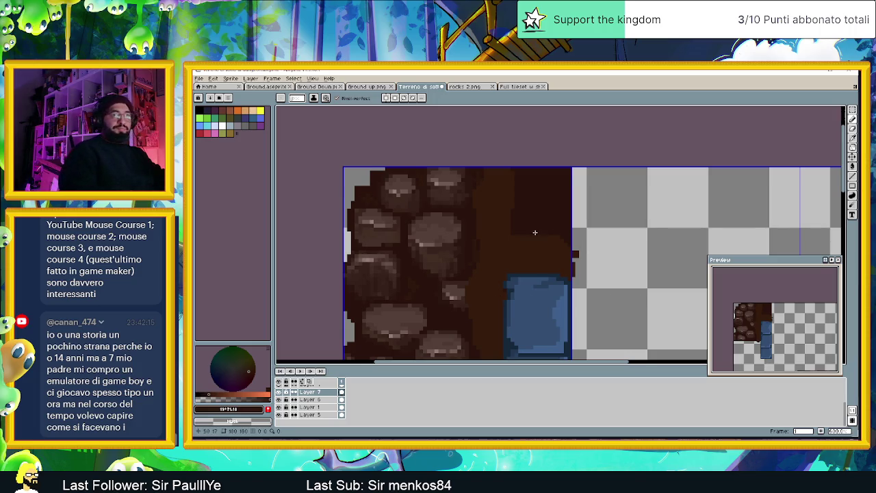
{"action": "scroll", "coordinate": [527, 235], "scroll_direction": "down", "scroll_amount": 1}
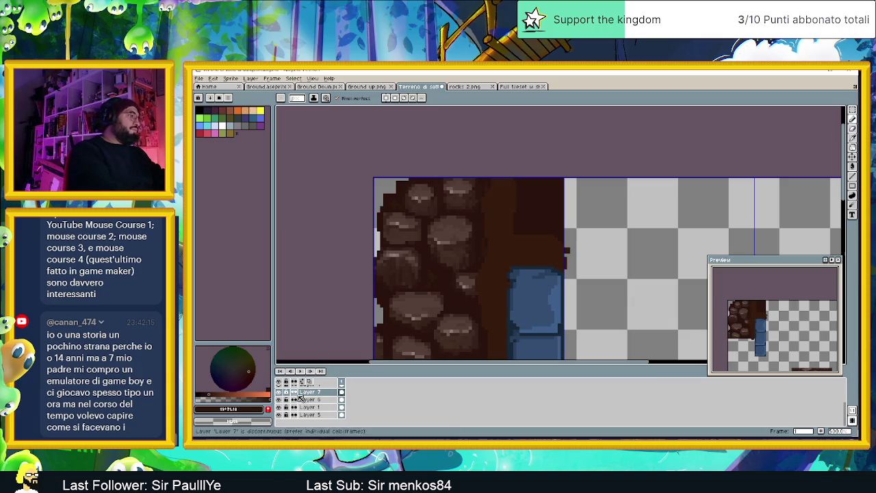
- Toggle layer visibility to check which art Layer 3 holds
{"action": "left_click", "coordinate": [279, 393]}
{"action": "left_click", "coordinate": [279, 391]}
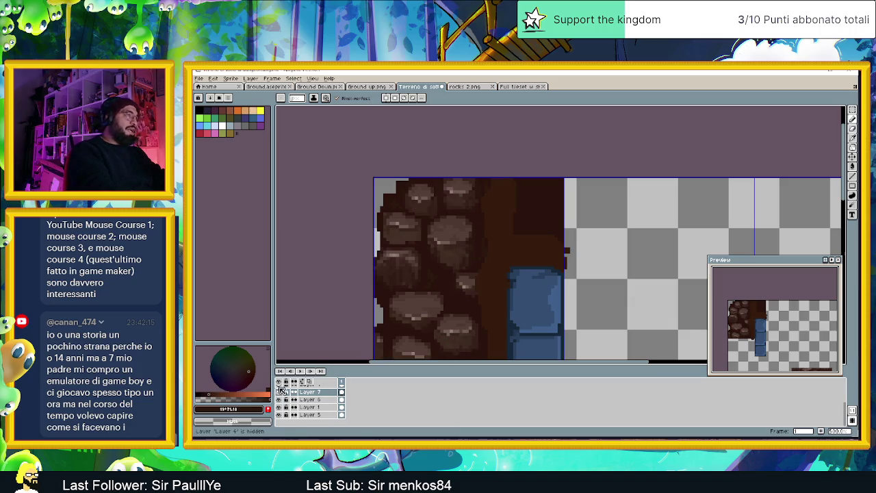
{"action": "left_click", "coordinate": [278, 392]}
{"action": "left_click", "coordinate": [279, 392]}
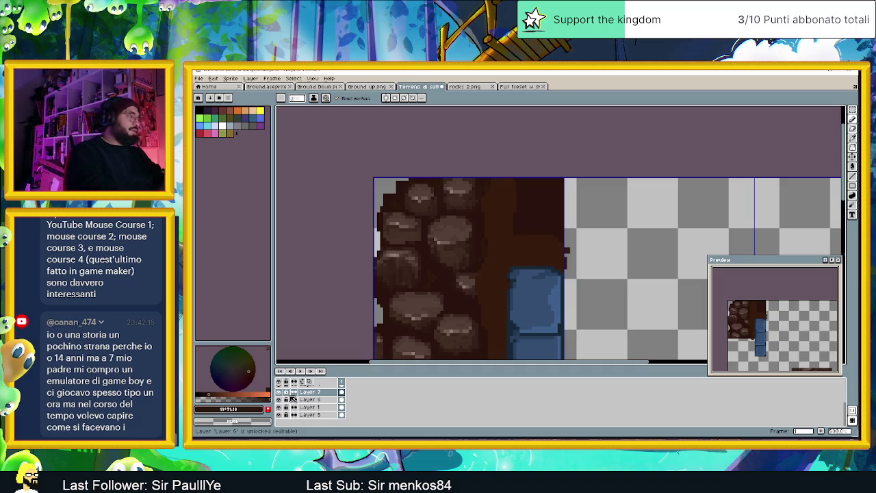
{"action": "scroll", "coordinate": [314, 399], "scroll_direction": "up", "scroll_amount": 2}
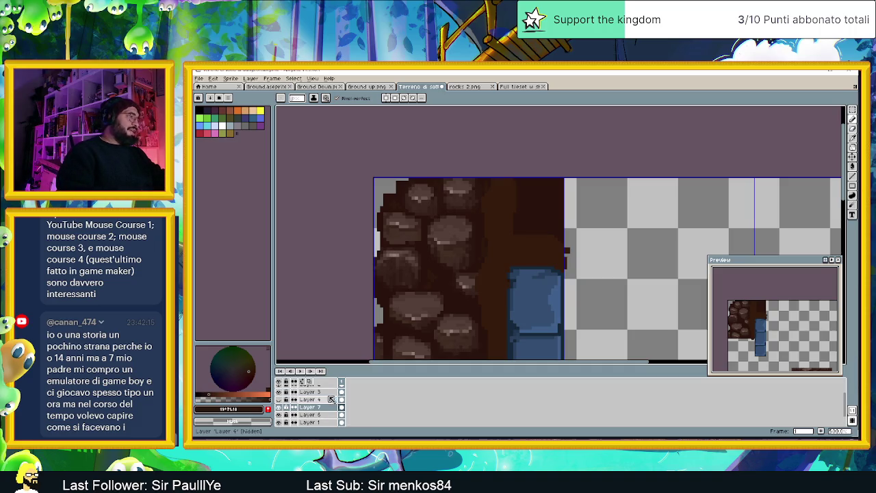
{"action": "left_click", "coordinate": [280, 393]}
{"action": "left_click", "coordinate": [279, 392]}
- Make Layer 3 active and add a new empty Layer 8 from its context menu
{"action": "left_click", "coordinate": [280, 393]}
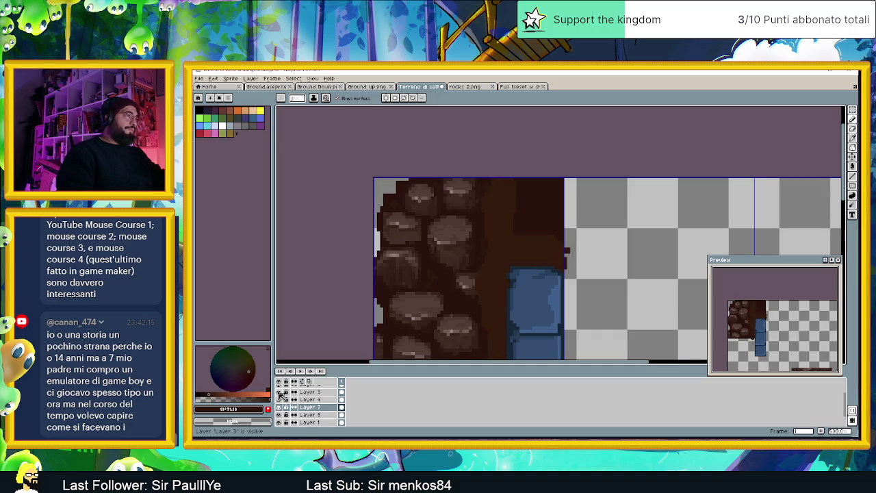
{"action": "left_click", "coordinate": [314, 393]}
{"action": "right_click", "coordinate": [315, 395]}
{"action": "mouse_move", "coordinate": [336, 386]}
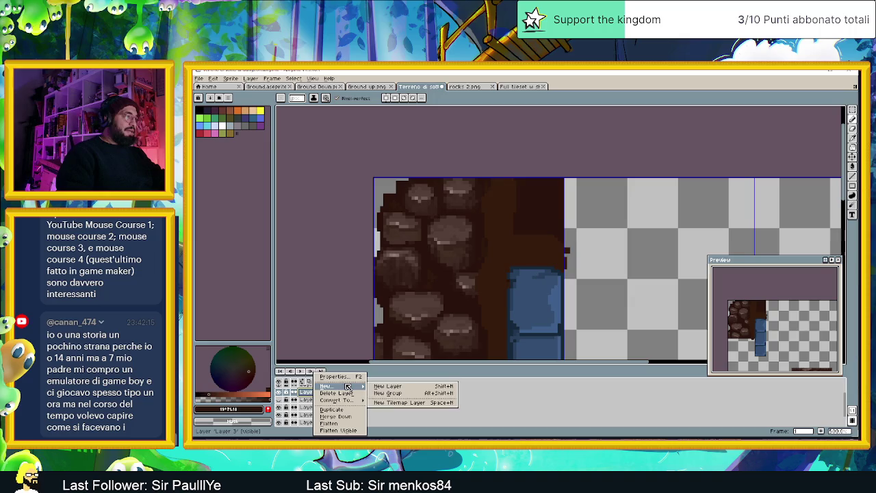
{"action": "left_click", "coordinate": [381, 388]}
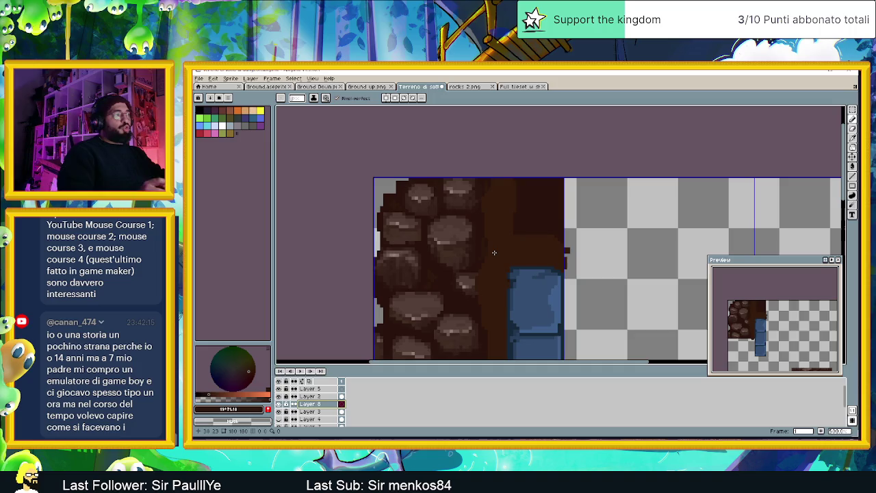
{"action": "left_click", "coordinate": [486, 212]}
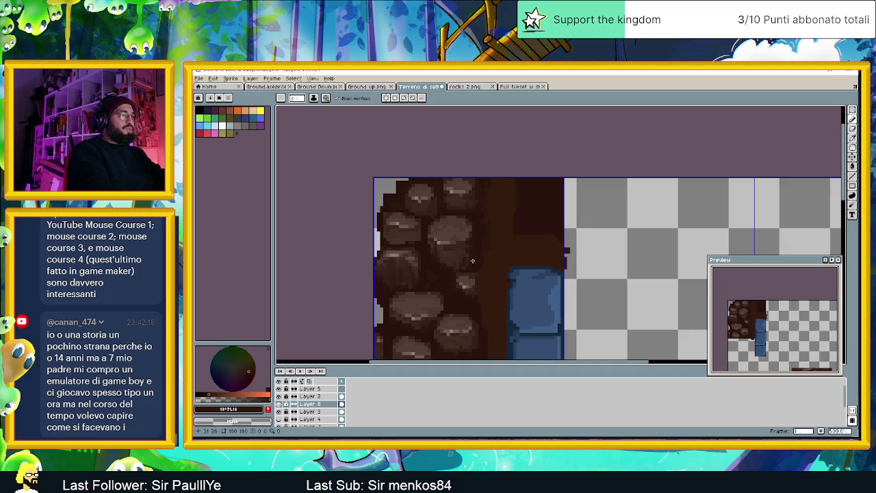
{"action": "scroll", "coordinate": [524, 277], "scroll_direction": "down", "scroll_amount": 1}
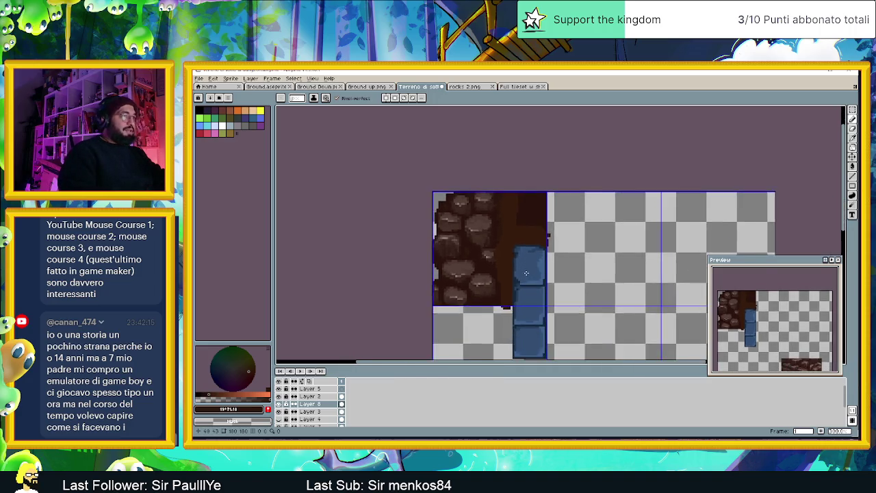
{"action": "scroll", "coordinate": [523, 274], "scroll_direction": "up", "scroll_amount": 1}
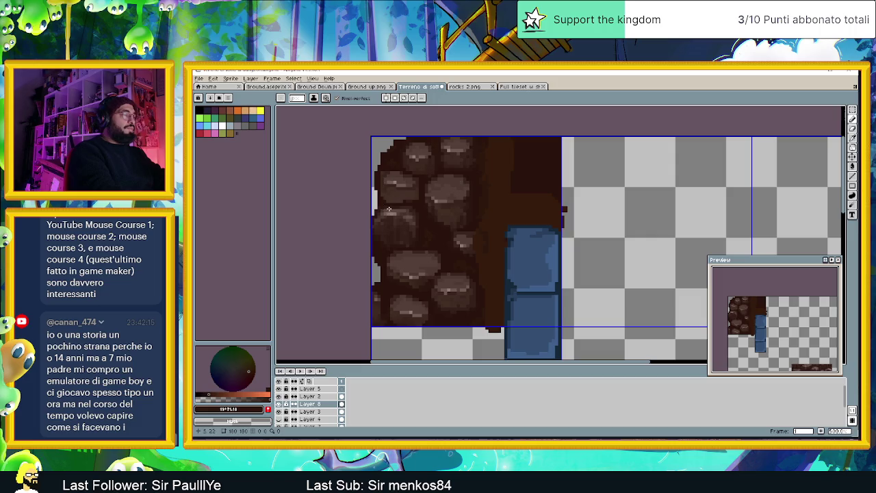
{"action": "scroll", "coordinate": [557, 203], "scroll_direction": "down", "scroll_amount": 3}
{"action": "scroll", "coordinate": [559, 203], "scroll_direction": "down", "scroll_amount": 1}
{"action": "scroll", "coordinate": [554, 203], "scroll_direction": "up", "scroll_amount": 1}
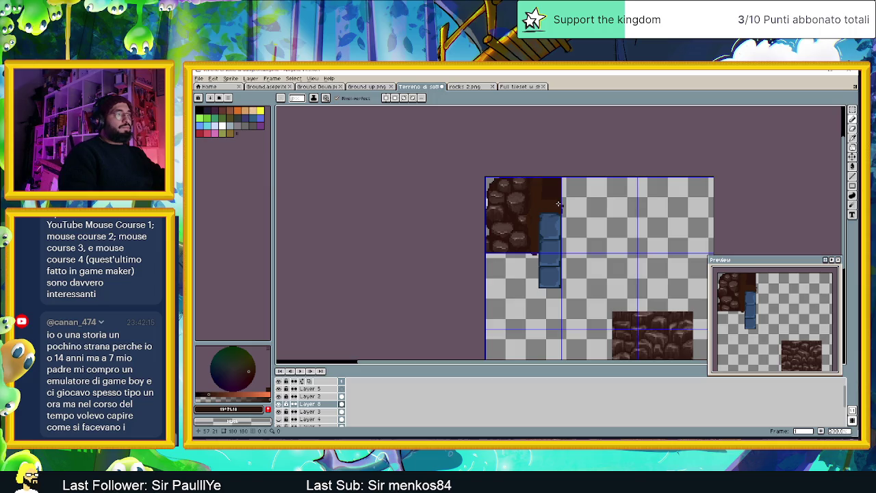
{"action": "scroll", "coordinate": [558, 203], "scroll_direction": "up", "scroll_amount": 1}
{"action": "scroll", "coordinate": [540, 188], "scroll_direction": "up", "scroll_amount": 1}
{"action": "left_click_drag", "start_coordinate": [538, 188], "coordinate": [521, 248]}
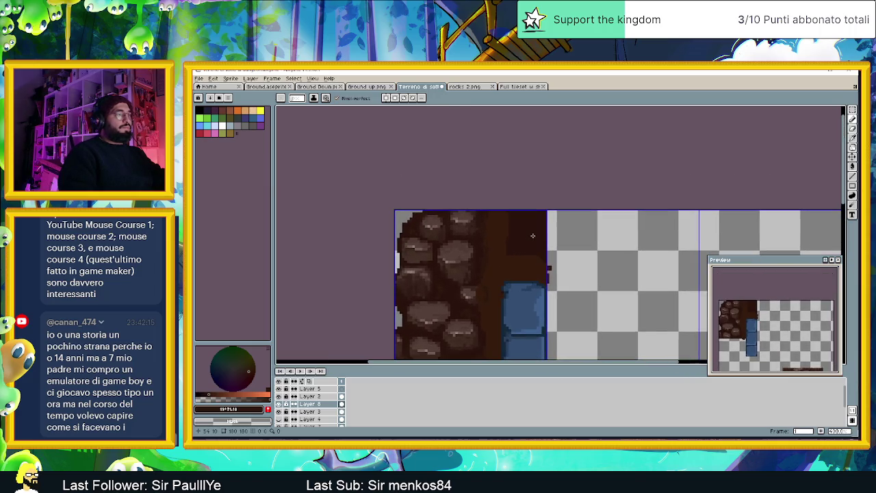
- Show Layer 5 again and hide Layer 2 so the blue block disappears
{"action": "left_click", "coordinate": [278, 389]}
{"action": "left_click", "coordinate": [280, 396]}
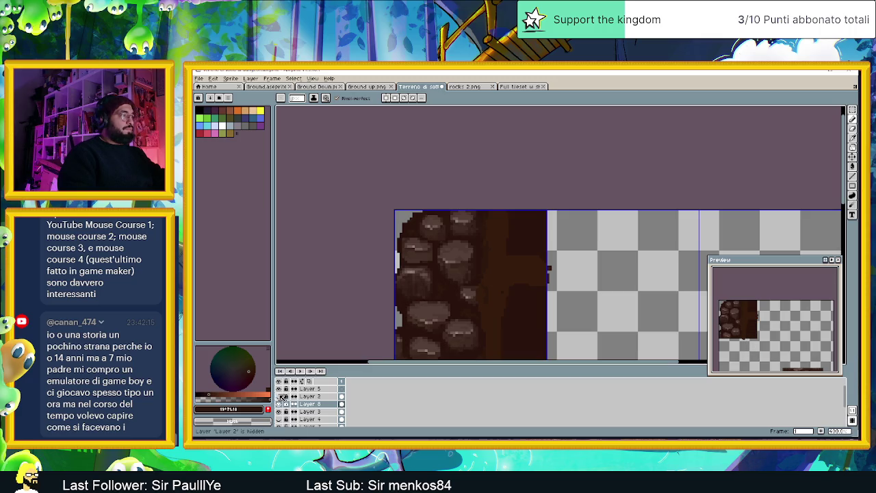
{"action": "scroll", "coordinate": [553, 282], "scroll_direction": "down", "scroll_amount": 1}
{"action": "scroll", "coordinate": [545, 250], "scroll_direction": "up", "scroll_amount": 1}
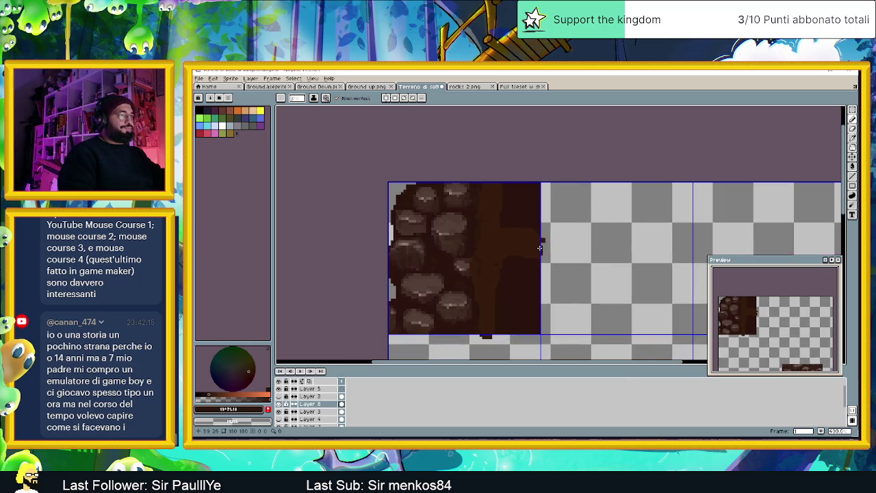
{"action": "scroll", "coordinate": [541, 247], "scroll_direction": "up", "scroll_amount": 1}
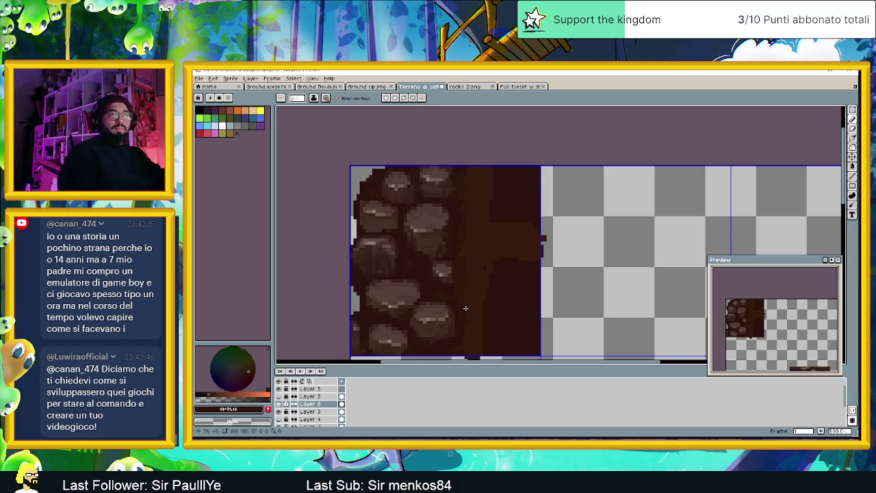
{"action": "scroll", "coordinate": [498, 278], "scroll_direction": "down", "scroll_amount": 1}
{"action": "scroll", "coordinate": [498, 300], "scroll_direction": "up", "scroll_amount": 1}
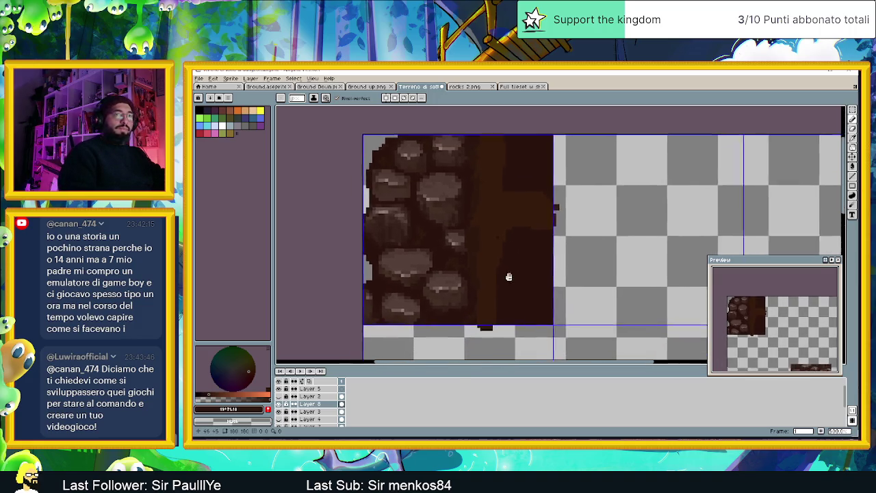
{"action": "scroll", "coordinate": [507, 267], "scroll_direction": "up", "scroll_amount": 1}
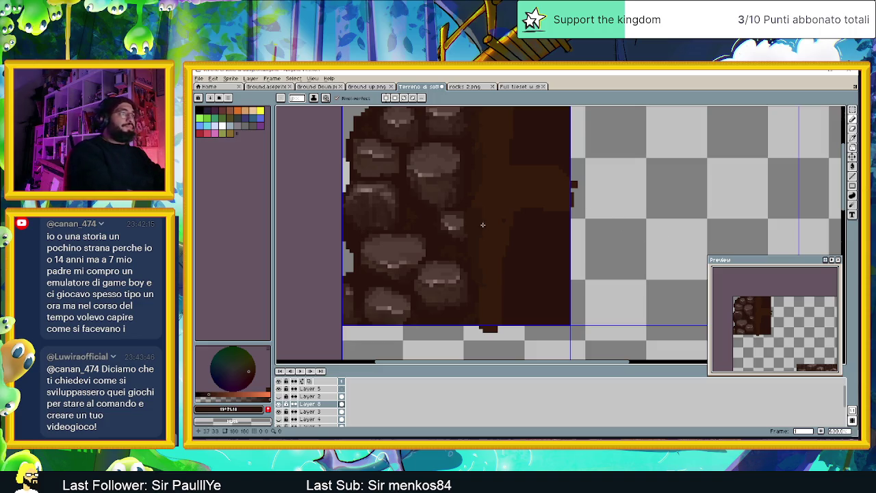
- Pick the dark dirt brown from the sprite and centre the rock and dirt tiles
{"action": "left_click", "coordinate": [524, 253], "text": "alt"}
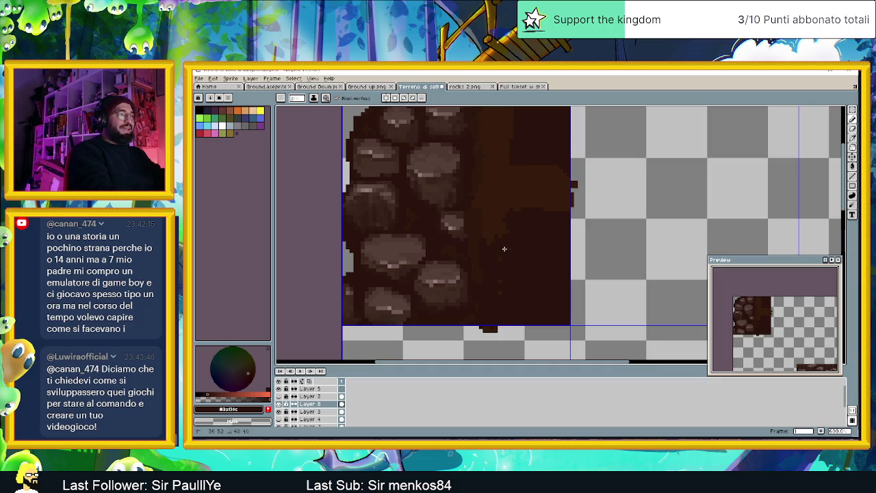
{"action": "scroll", "coordinate": [503, 280], "scroll_direction": "down", "scroll_amount": 1}
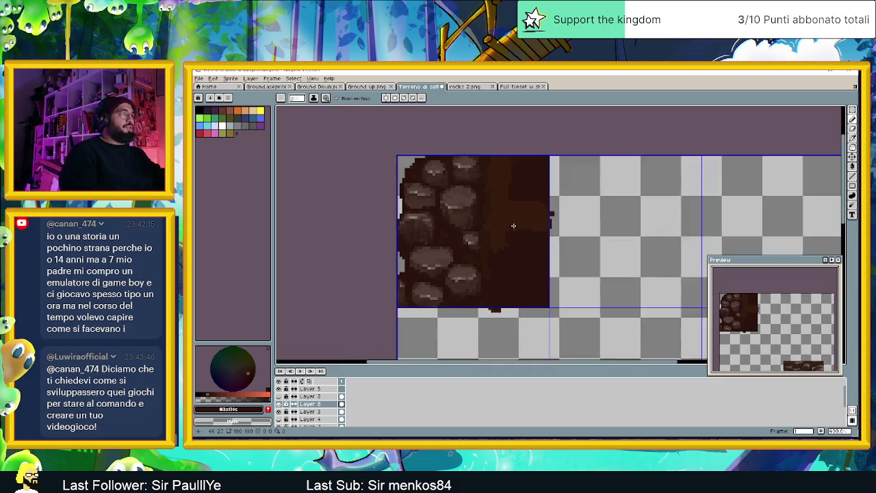
{"action": "left_click_drag", "start_coordinate": [507, 240], "coordinate": [472, 276]}
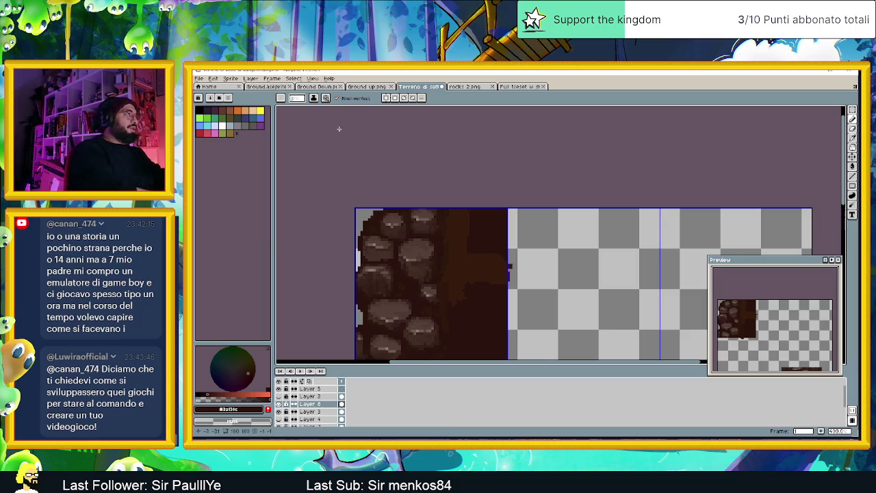
- Try a lighter-brown highlight on a small stone, then undo the stroke
{"action": "left_click", "coordinate": [298, 98]}
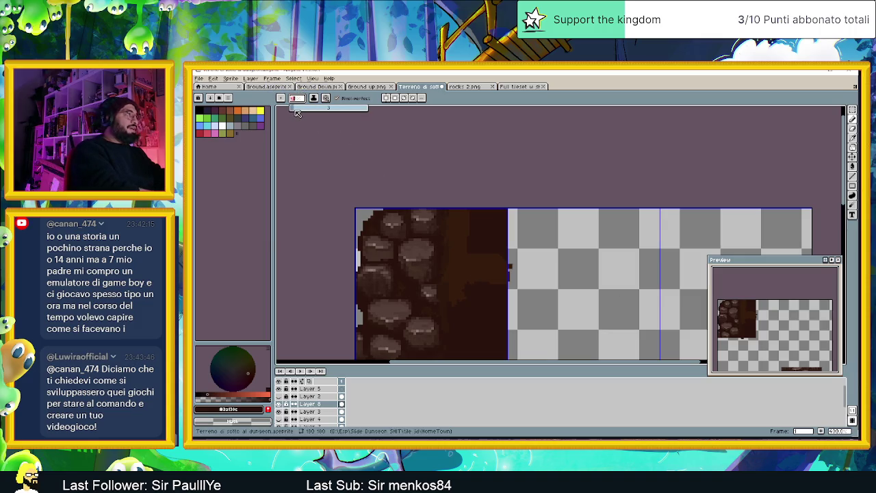
{"action": "key", "text": "Return"}
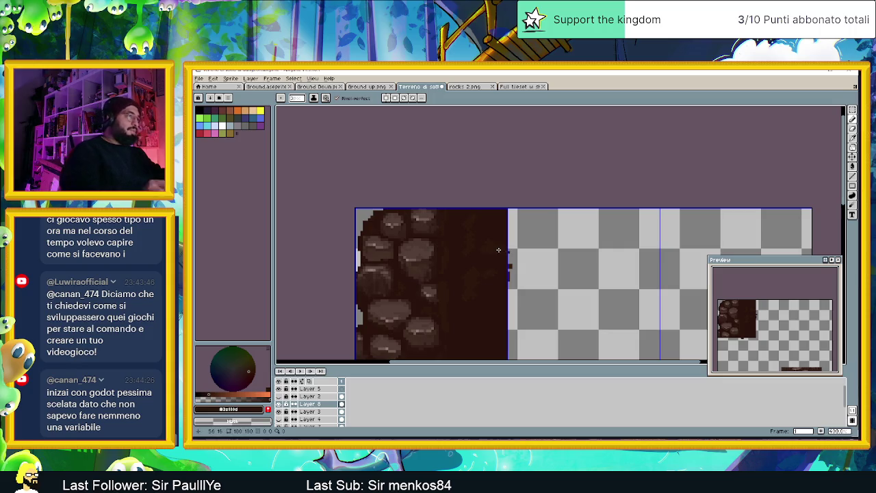
{"action": "scroll", "coordinate": [493, 251], "scroll_direction": "down", "scroll_amount": 1}
{"action": "scroll", "coordinate": [496, 267], "scroll_direction": "down", "scroll_amount": 1}
{"action": "scroll", "coordinate": [498, 278], "scroll_direction": "up", "scroll_amount": 1}
{"action": "scroll", "coordinate": [498, 278], "scroll_direction": "up", "scroll_amount": 1}
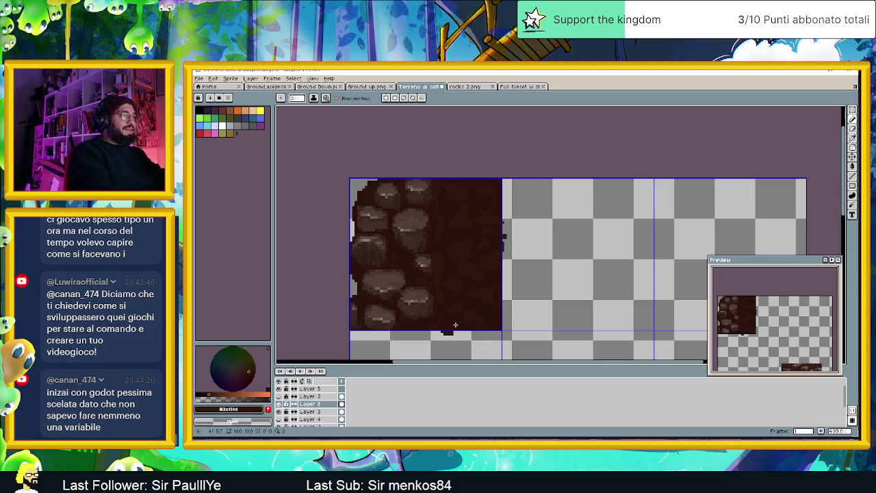
{"action": "left_click", "coordinate": [432, 264], "text": "alt"}
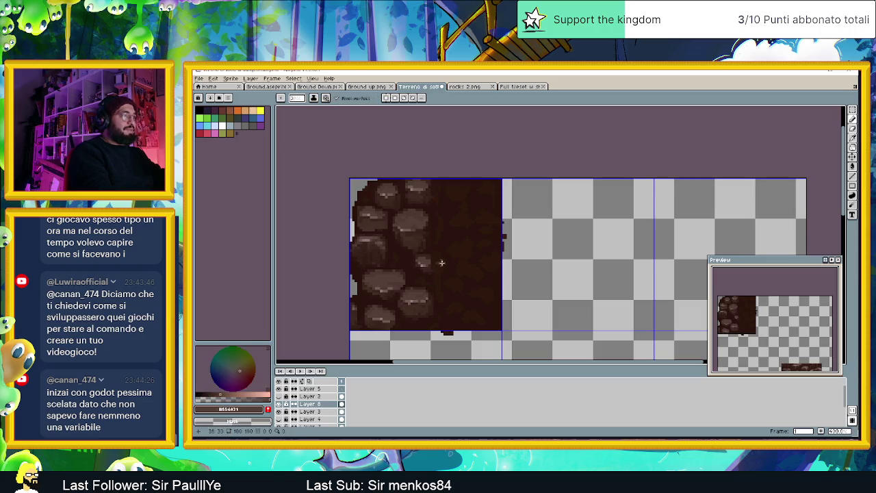
{"action": "left_click_drag", "start_coordinate": [436, 260], "coordinate": [435, 268]}
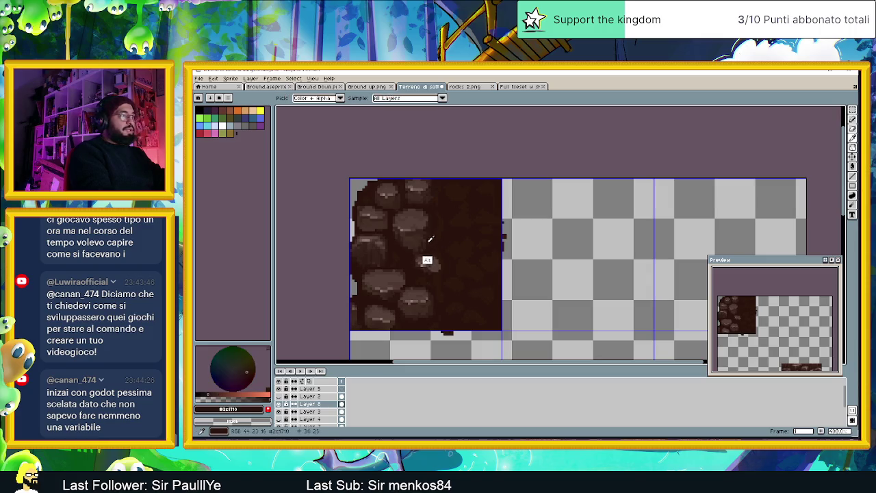
{"action": "left_click", "coordinate": [427, 257], "text": "alt"}
{"action": "key", "text": "ctrl+z"}
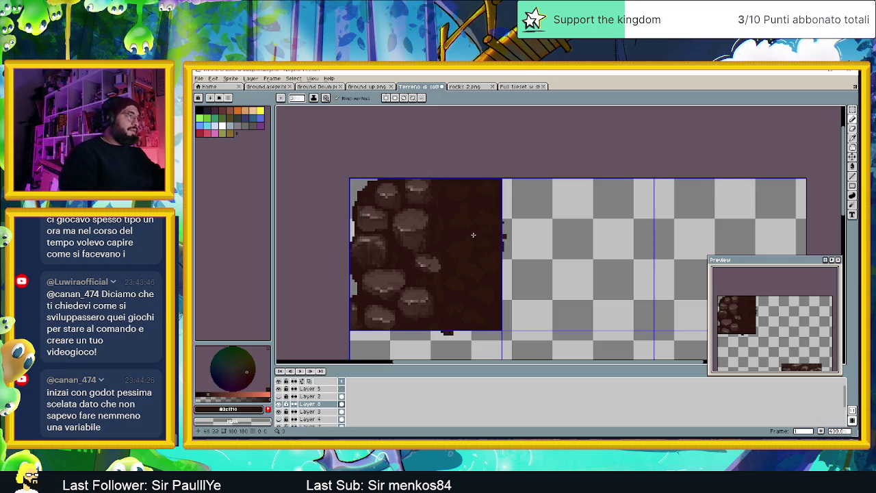
- With the smallest brush, draw a thin light stroke on the dirt and repaint it dark brown
{"action": "scroll", "coordinate": [472, 232], "scroll_direction": "up", "scroll_amount": 1}
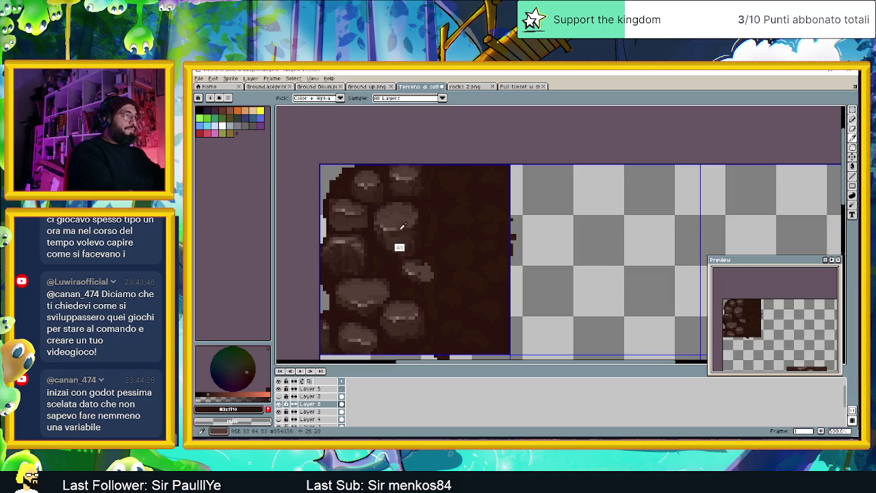
{"action": "left_click", "coordinate": [418, 234], "text": "alt"}
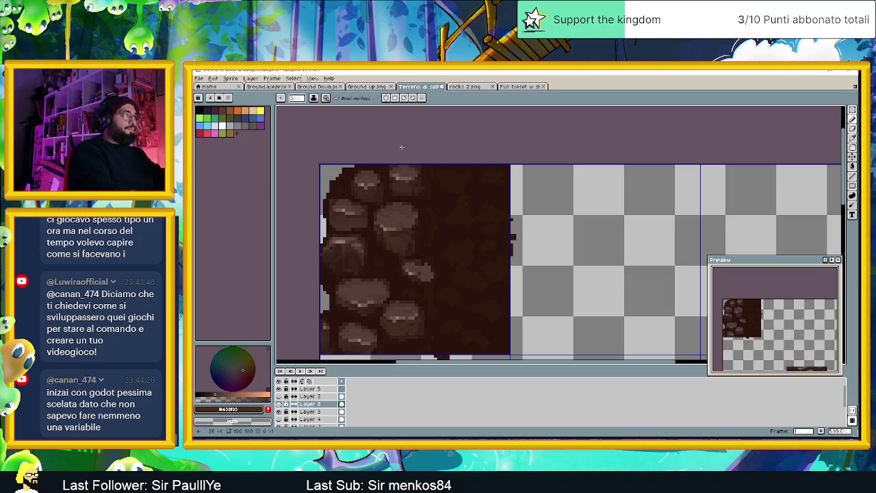
{"action": "left_click", "coordinate": [300, 98]}
{"action": "left_click_drag", "start_coordinate": [310, 110], "coordinate": [294, 110]}
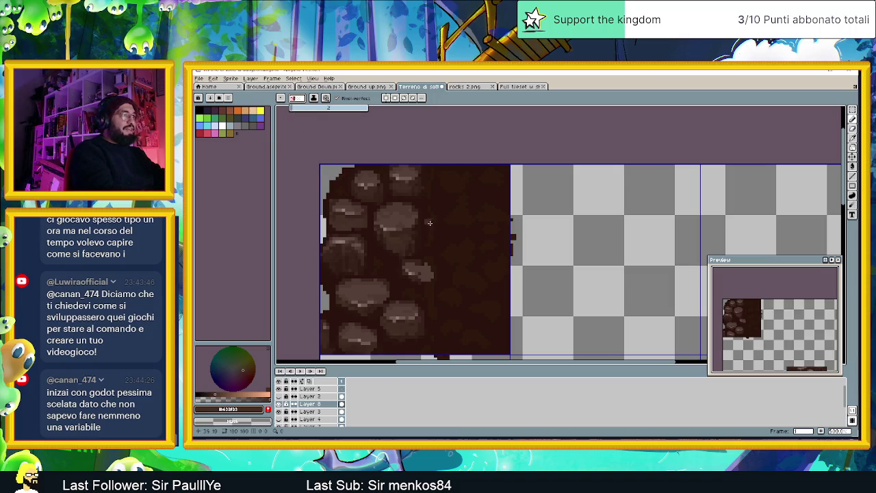
{"action": "left_click", "coordinate": [290, 111]}
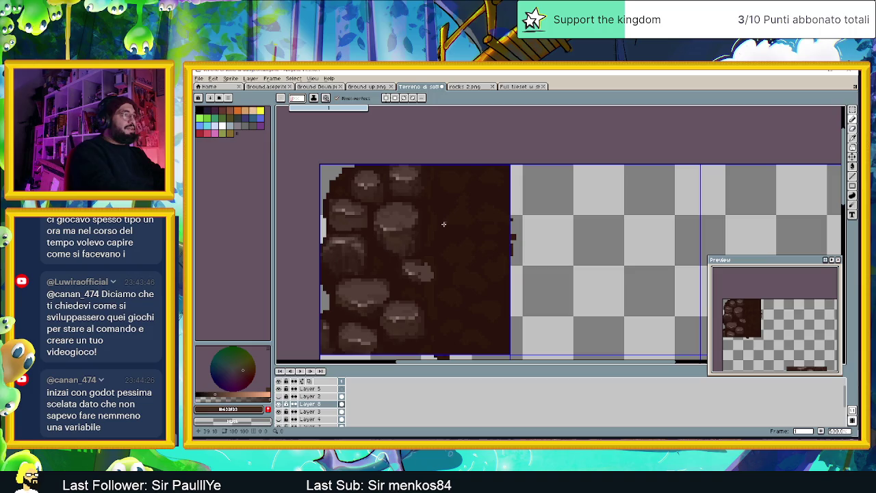
{"action": "left_click_drag", "start_coordinate": [436, 219], "coordinate": [434, 230]}
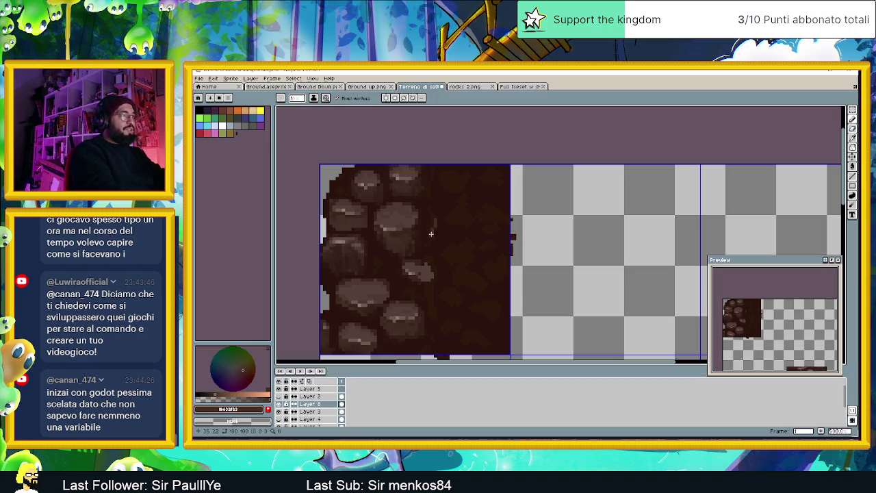
{"action": "left_click", "coordinate": [411, 244], "text": "alt"}
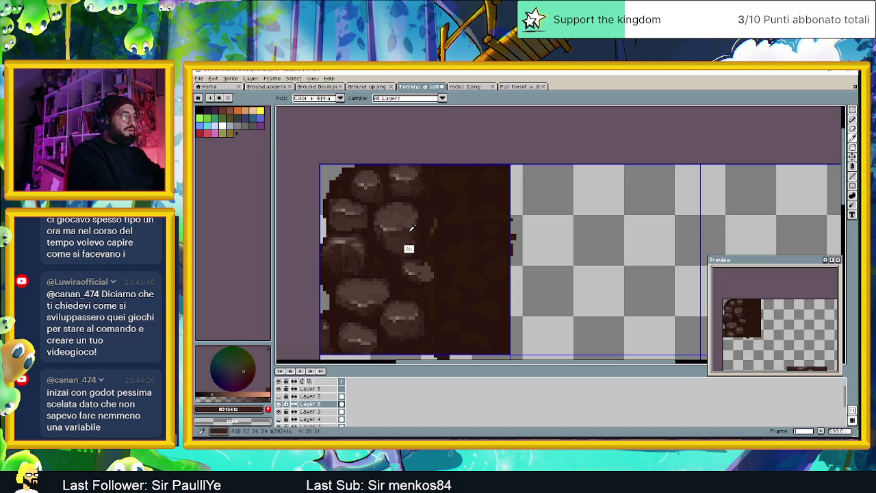
{"action": "left_click_drag", "start_coordinate": [436, 218], "coordinate": [436, 230]}
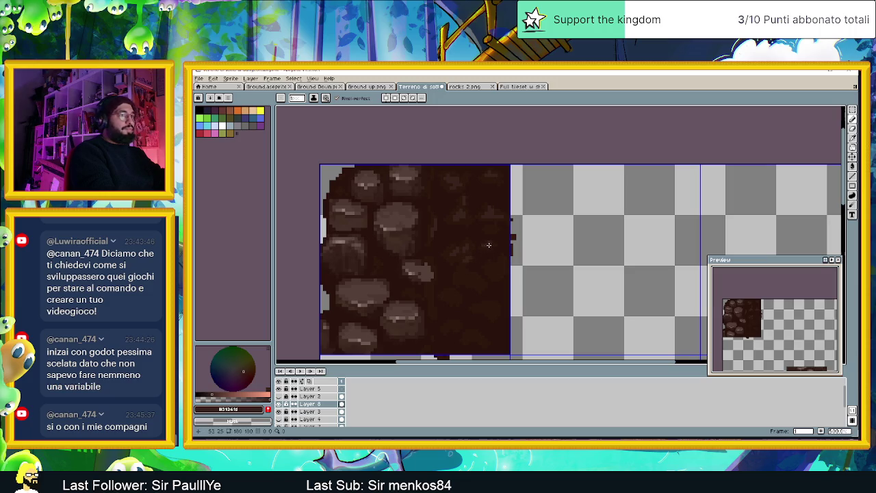
{"action": "scroll", "coordinate": [487, 242], "scroll_direction": "down", "scroll_amount": 2}
{"action": "scroll", "coordinate": [484, 241], "scroll_direction": "up", "scroll_amount": 1}
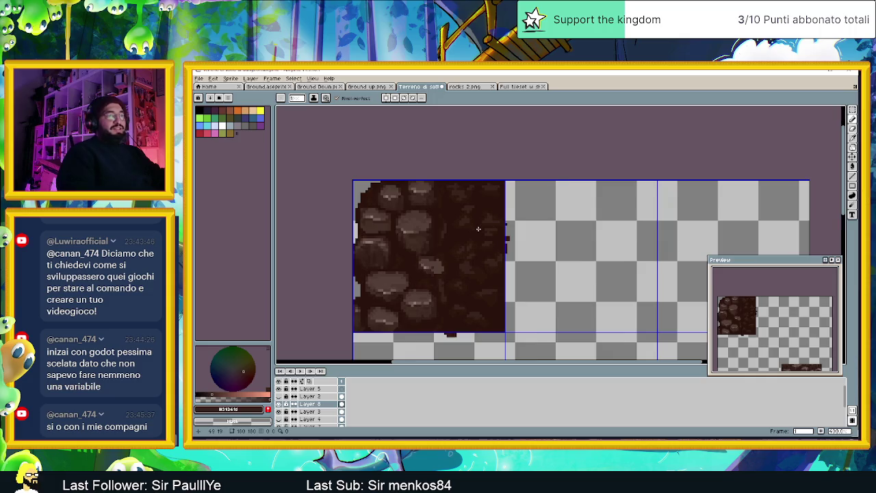
- Sample lighter stone browns from the tile, undoing a stray stroke, to dot pebbles into the dirt
{"action": "scroll", "coordinate": [478, 228], "scroll_direction": "down", "scroll_amount": 1}
{"action": "scroll", "coordinate": [478, 228], "scroll_direction": "up", "scroll_amount": 1}
{"action": "scroll", "coordinate": [475, 227], "scroll_direction": "up", "scroll_amount": 1}
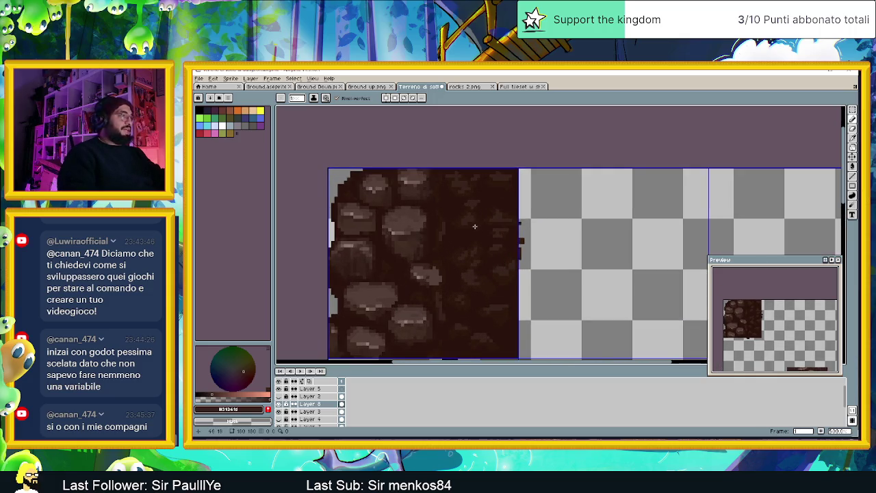
{"action": "scroll", "coordinate": [475, 226], "scroll_direction": "up", "scroll_amount": 1}
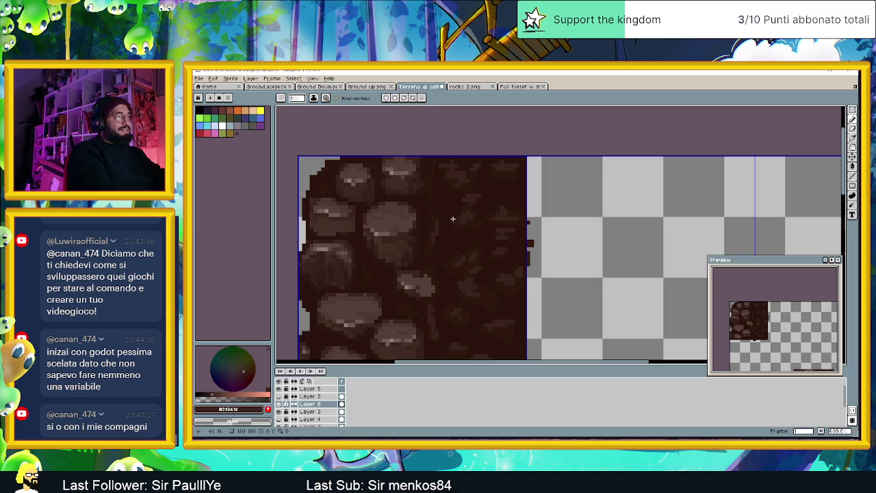
{"action": "left_click", "coordinate": [406, 221], "text": "alt"}
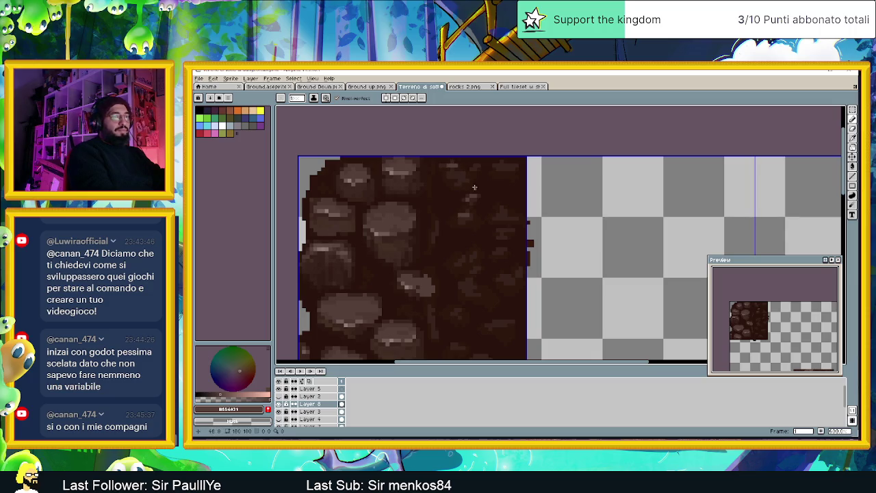
{"action": "key", "text": "ctrl+z"}
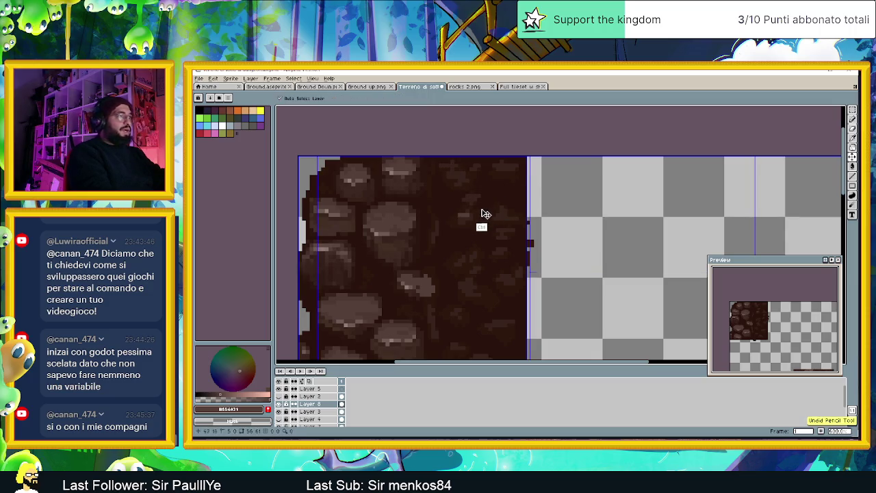
{"action": "key", "text": "alt"}
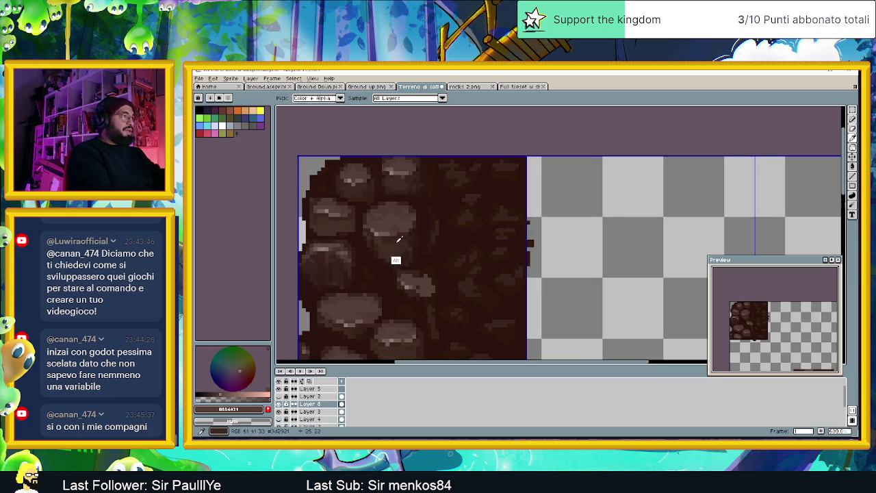
{"action": "left_click", "coordinate": [399, 238], "text": "alt"}
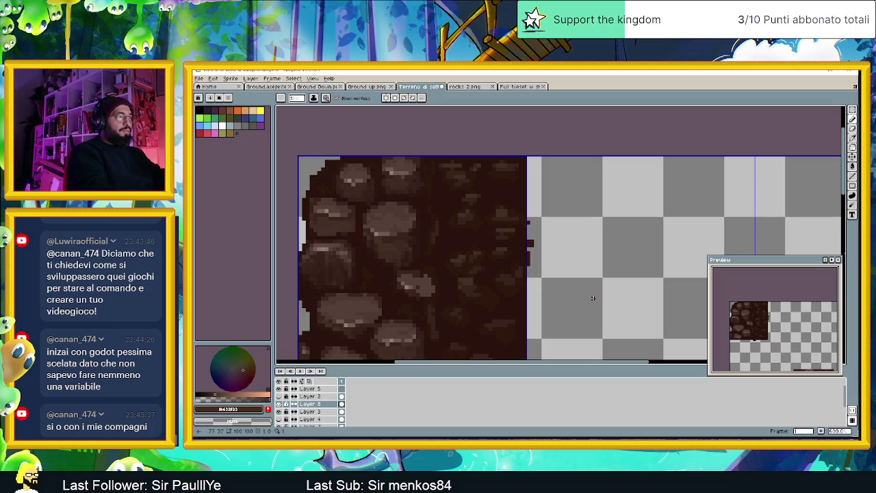
{"action": "scroll", "coordinate": [519, 285], "scroll_direction": "down", "scroll_amount": 1}
{"action": "scroll", "coordinate": [519, 297], "scroll_direction": "up", "scroll_amount": 1}
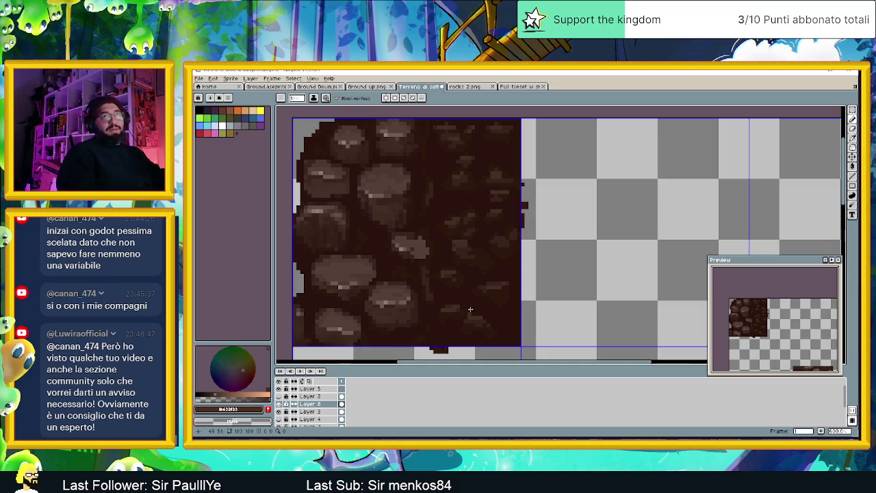
{"action": "scroll", "coordinate": [496, 270], "scroll_direction": "down", "scroll_amount": 2}
{"action": "scroll", "coordinate": [513, 277], "scroll_direction": "up", "scroll_amount": 2}
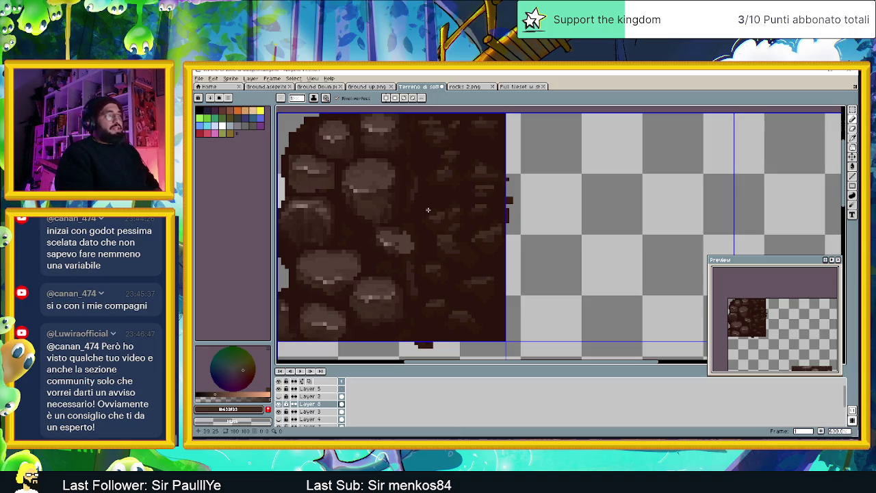
{"action": "scroll", "coordinate": [435, 217], "scroll_direction": "down", "scroll_amount": 1}
{"action": "scroll", "coordinate": [439, 223], "scroll_direction": "down", "scroll_amount": 1}
{"action": "scroll", "coordinate": [445, 229], "scroll_direction": "down", "scroll_amount": 1}
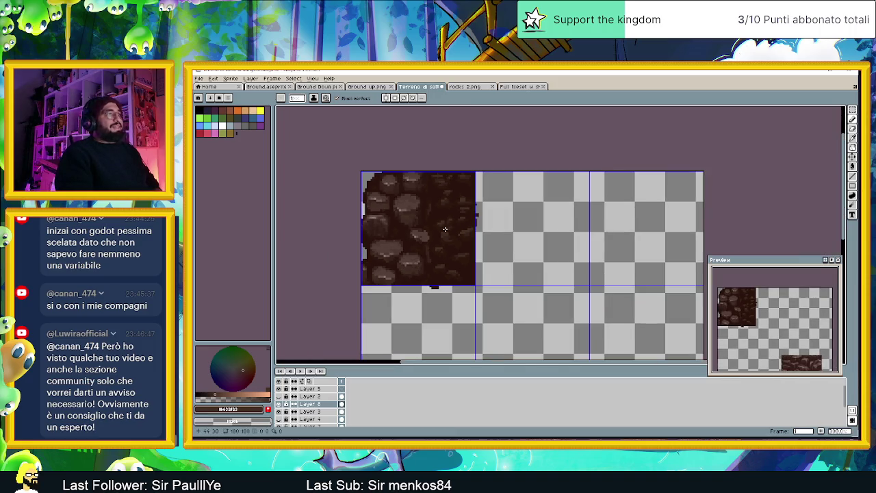
{"action": "key", "text": "m"}
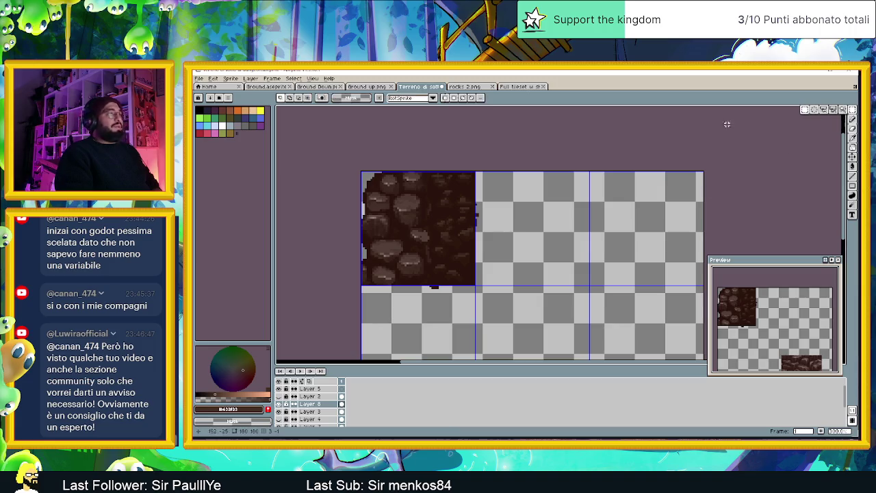
{"action": "left_click_drag", "start_coordinate": [522, 171], "coordinate": [474, 290]}
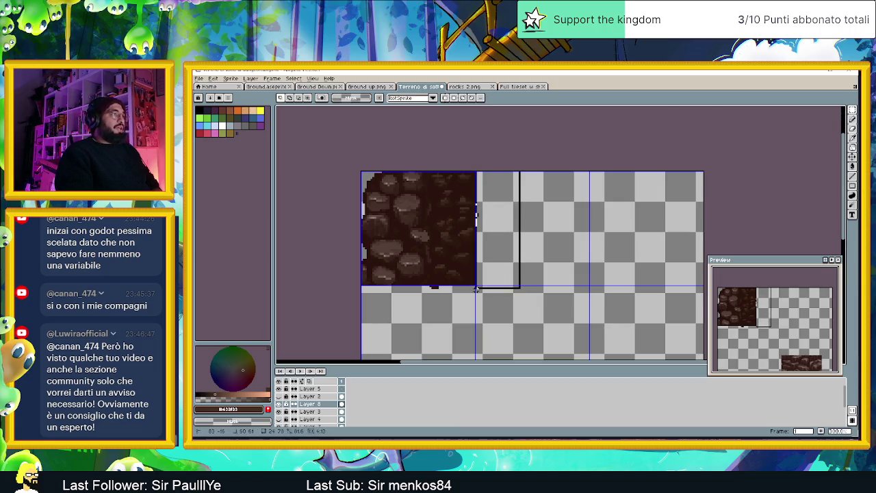
{"action": "left_click", "coordinate": [525, 293]}
{"action": "left_click_drag", "start_coordinate": [361, 305], "coordinate": [526, 285]}
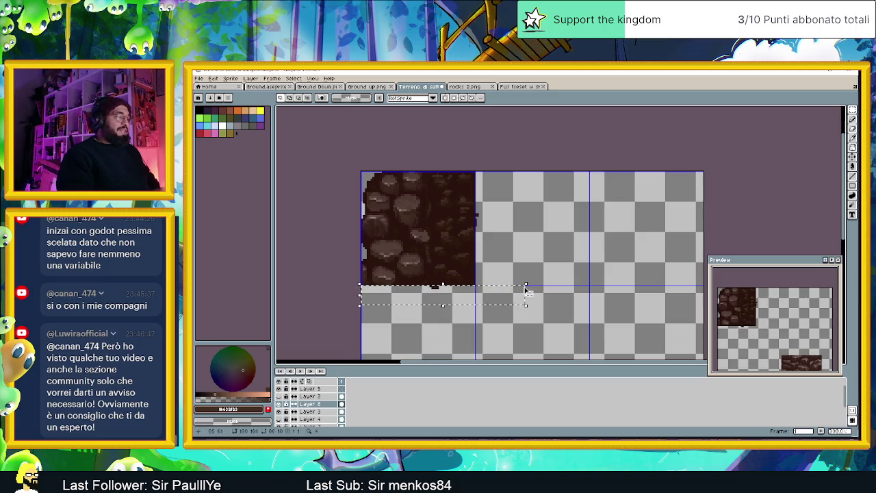
{"action": "left_click", "coordinate": [526, 289]}
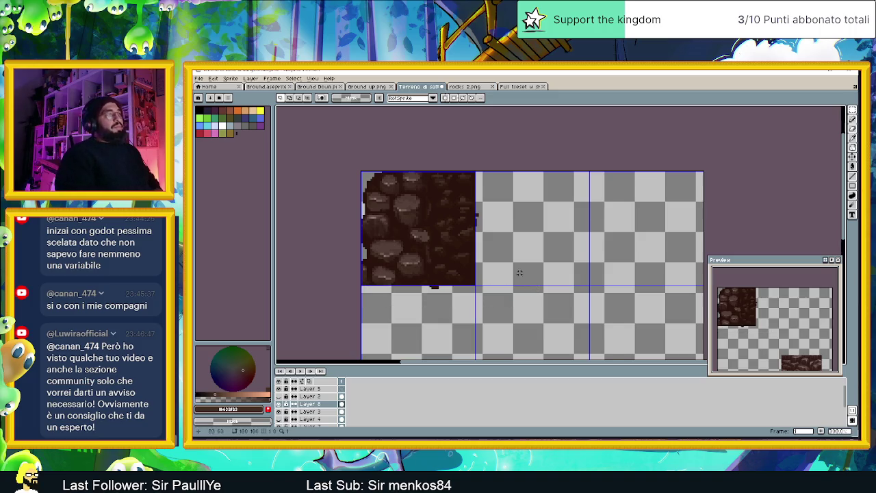
{"action": "scroll", "coordinate": [475, 248], "scroll_direction": "up", "scroll_amount": 2}
{"action": "scroll", "coordinate": [453, 236], "scroll_direction": "down", "scroll_amount": 2}
{"action": "scroll", "coordinate": [454, 236], "scroll_direction": "down", "scroll_amount": 2}
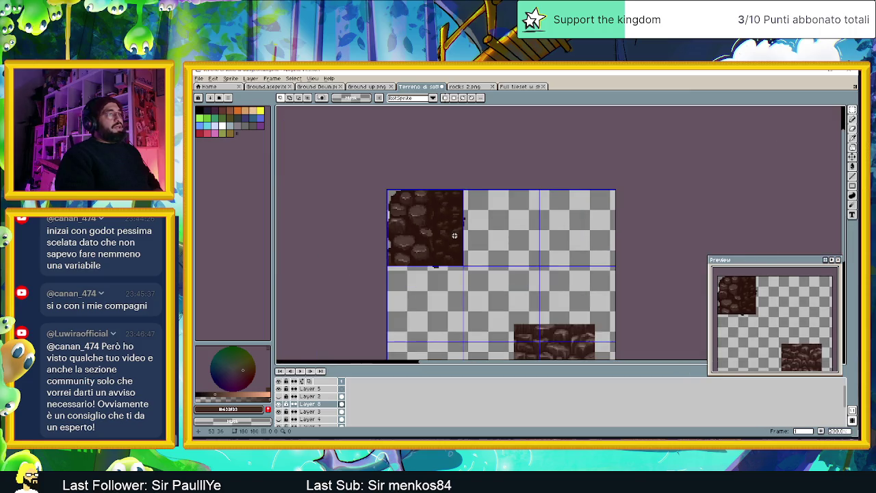
{"action": "scroll", "coordinate": [454, 235], "scroll_direction": "down", "scroll_amount": 1}
{"action": "scroll", "coordinate": [454, 235], "scroll_direction": "up", "scroll_amount": 1}
{"action": "scroll", "coordinate": [454, 236], "scroll_direction": "down", "scroll_amount": 1}
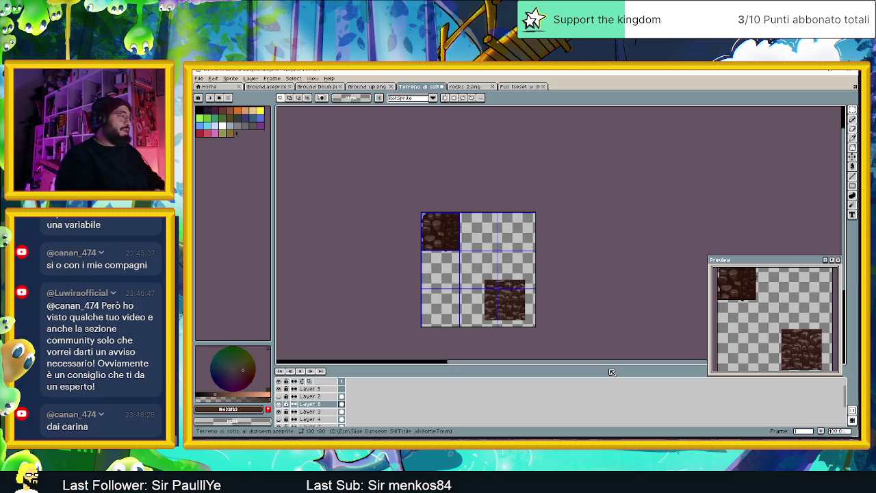
{"action": "scroll", "coordinate": [464, 235], "scroll_direction": "up", "scroll_amount": 1}
{"action": "scroll", "coordinate": [465, 235], "scroll_direction": "up", "scroll_amount": 1}
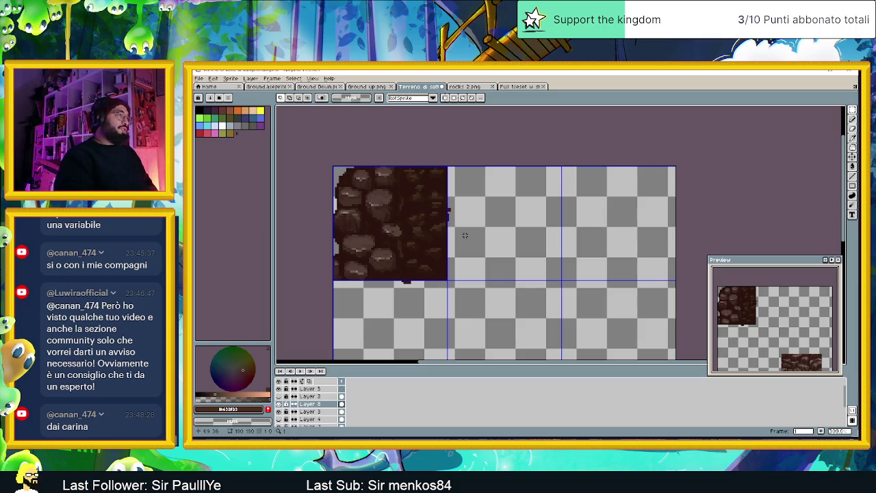
{"action": "scroll", "coordinate": [413, 247], "scroll_direction": "down", "scroll_amount": 1}
{"action": "scroll", "coordinate": [470, 294], "scroll_direction": "down", "scroll_amount": 1}
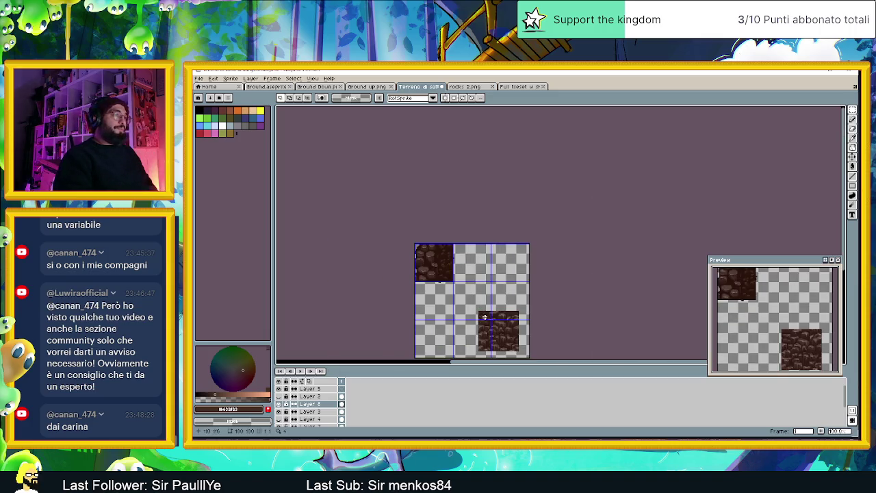
{"action": "scroll", "coordinate": [466, 278], "scroll_direction": "up", "scroll_amount": 1}
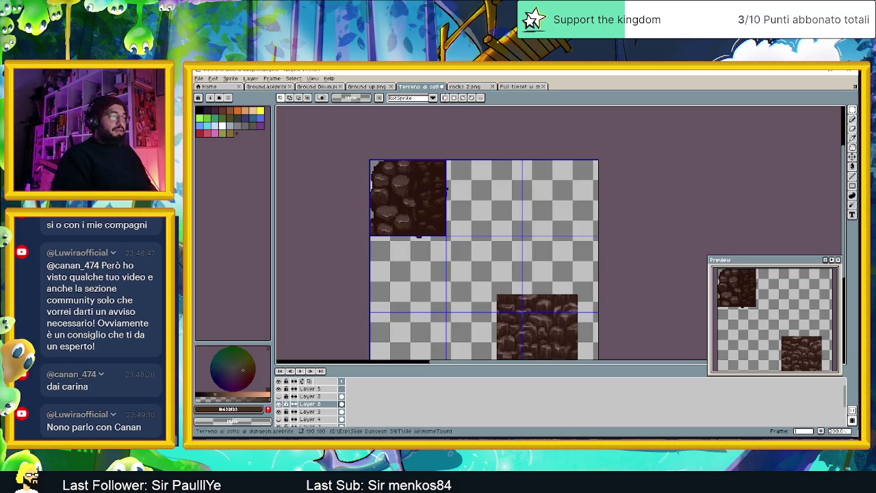
{"action": "key", "text": "alt+Tab"}
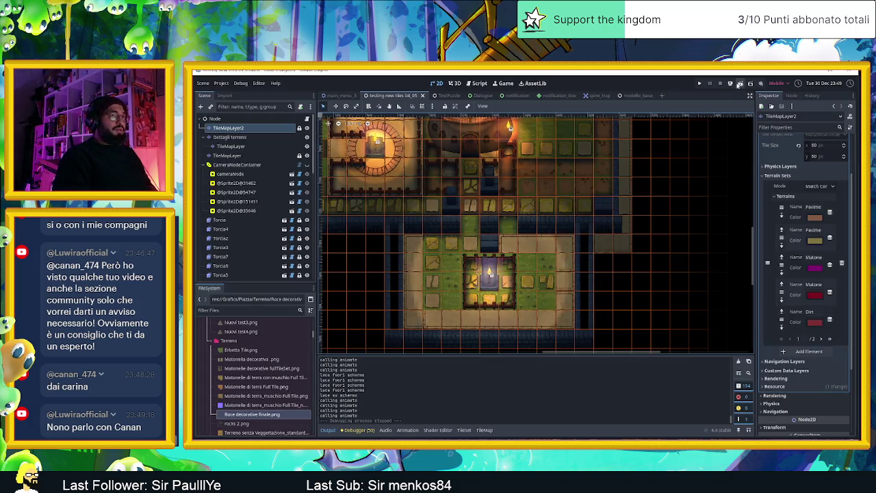
- Run the game maximised, slide the slime right, down, left, right, then shift the window aside
{"action": "key", "text": "ctrl+s"}
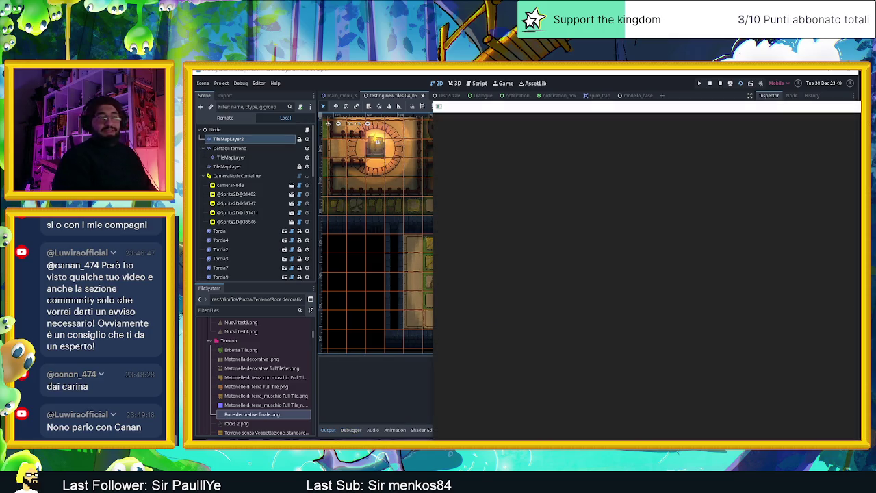
{"action": "double_click", "coordinate": [610, 106]}
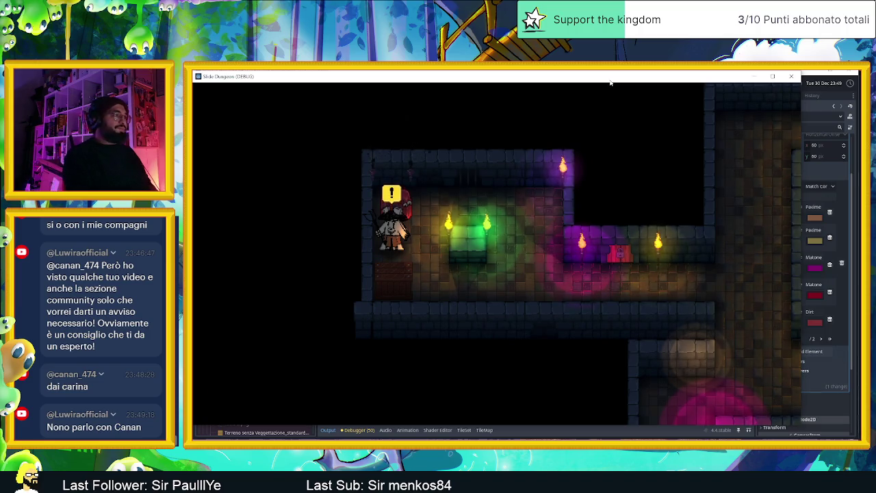
{"action": "key", "text": "Right"}
{"action": "key", "text": "Down"}
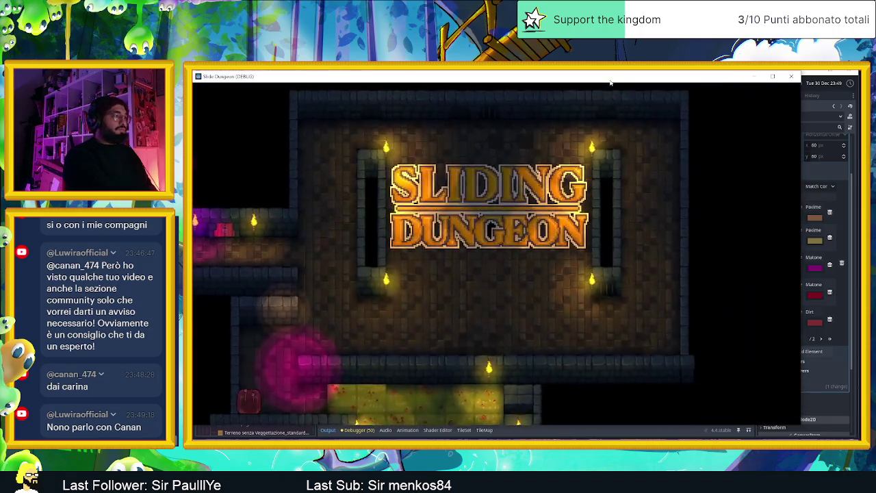
{"action": "key", "text": "Left"}
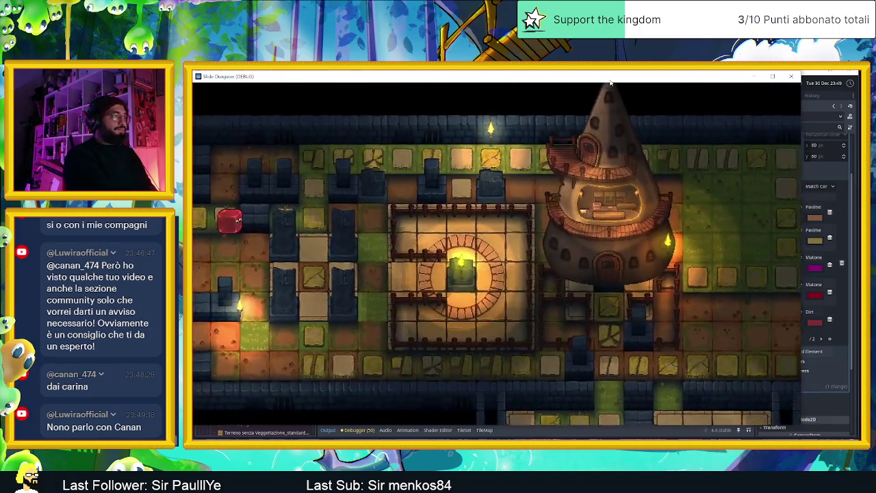
{"action": "key", "text": "Right"}
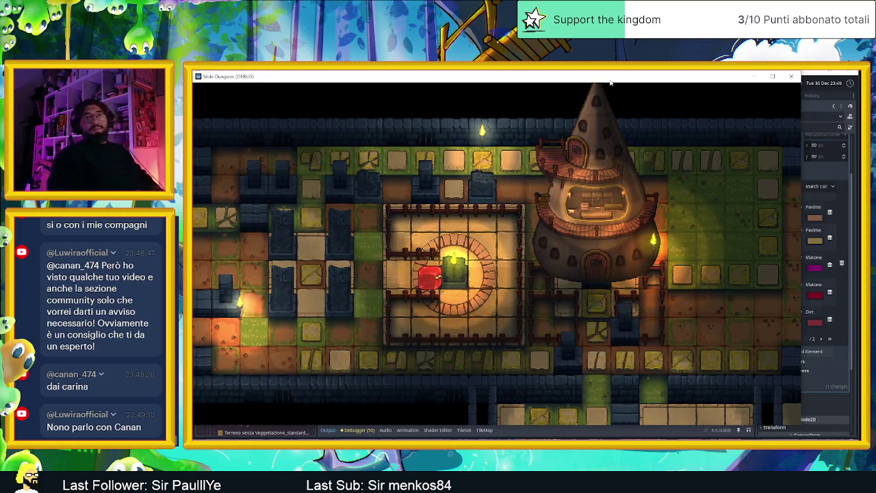
{"action": "left_click_drag", "start_coordinate": [610, 81], "coordinate": [654, 85]}
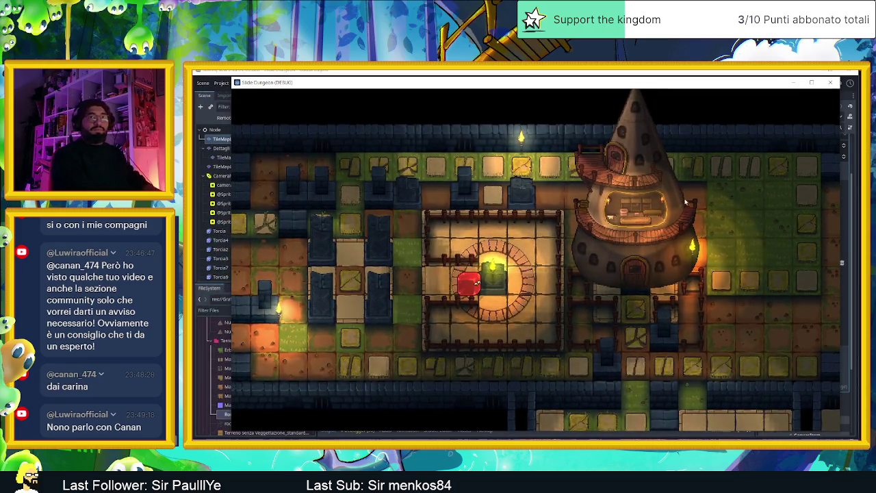
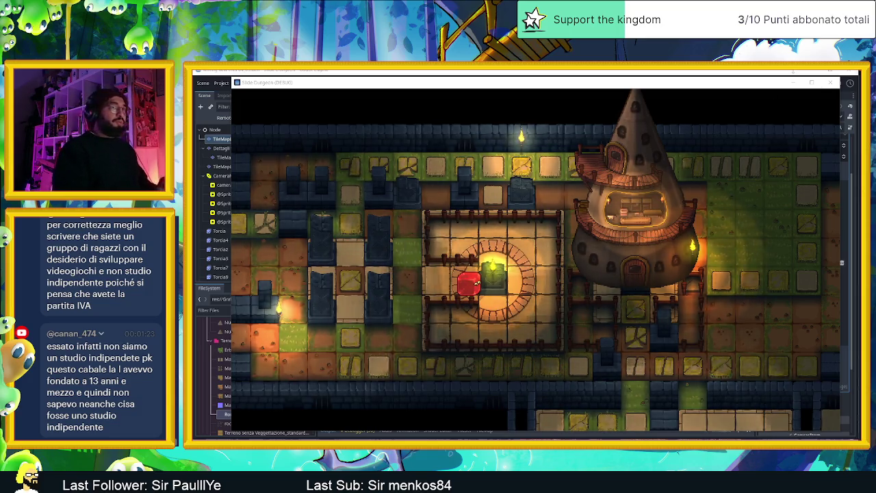
- Stop the running Godot test game, then switch to the cobblestone tile sprite
{"action": "left_click", "coordinate": [822, 83]}
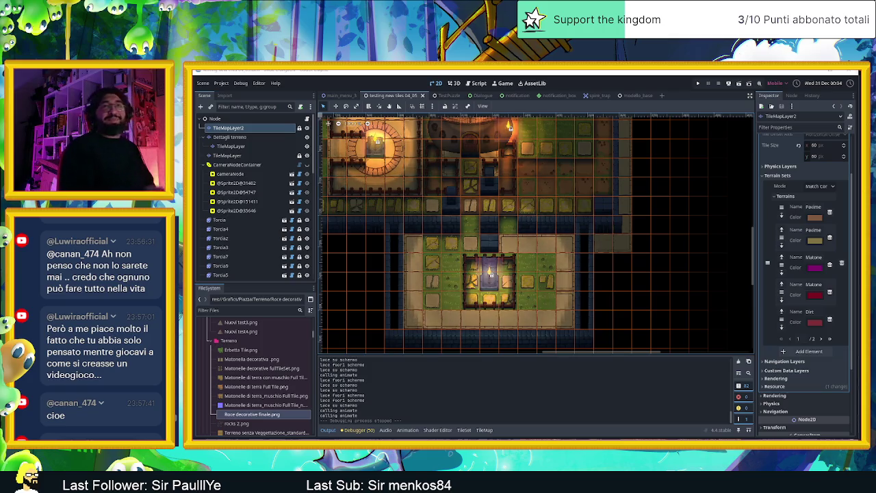
{"action": "key", "text": "alt+Tab"}
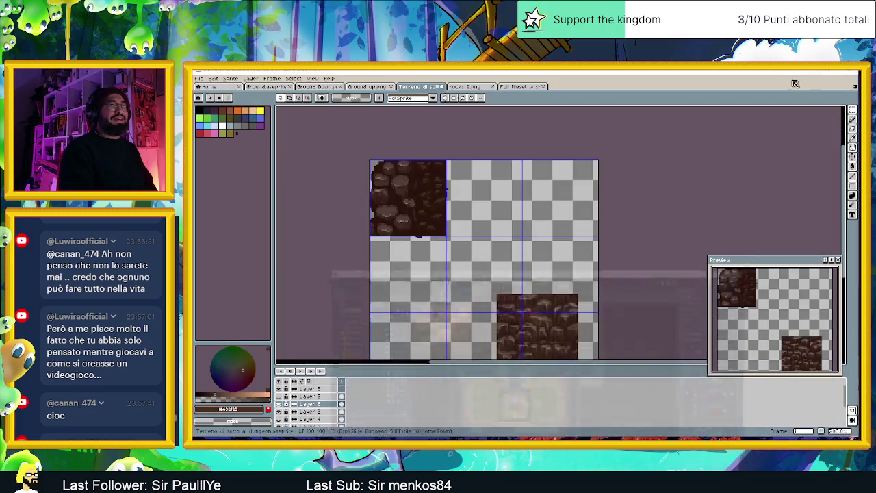
- Zoom into the terrain tile sheet and select the single-pixel Pencil tool
{"action": "scroll", "coordinate": [478, 237], "scroll_direction": "up", "scroll_amount": 1}
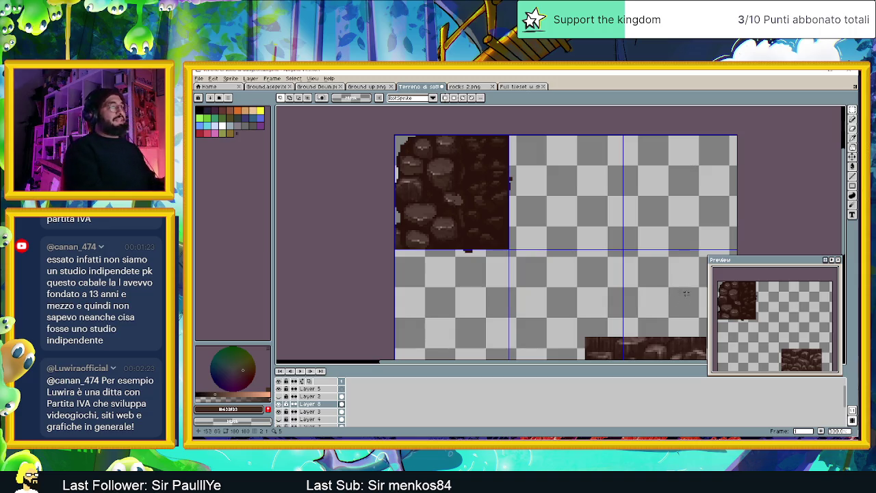
{"action": "left_click", "coordinate": [852, 119]}
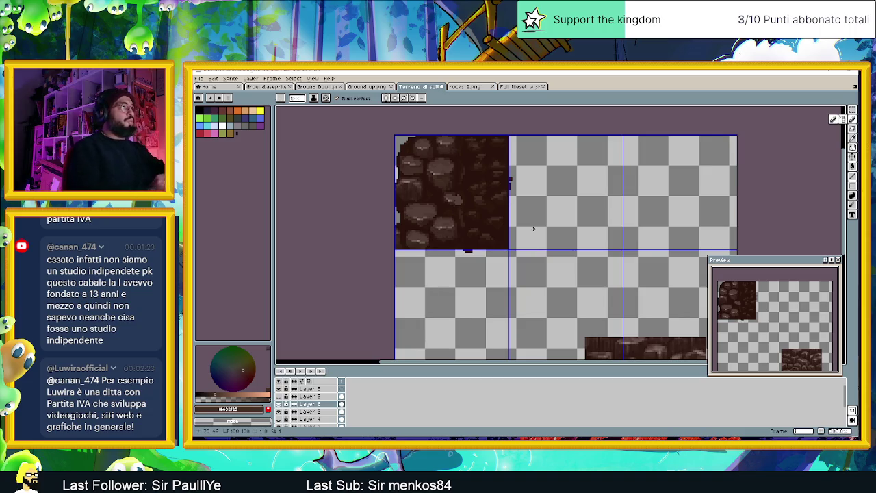
- Eyedrop several dark browns from the cobblestones, zooming in closer on the tile
{"action": "scroll", "coordinate": [429, 178], "scroll_direction": "up", "scroll_amount": 1}
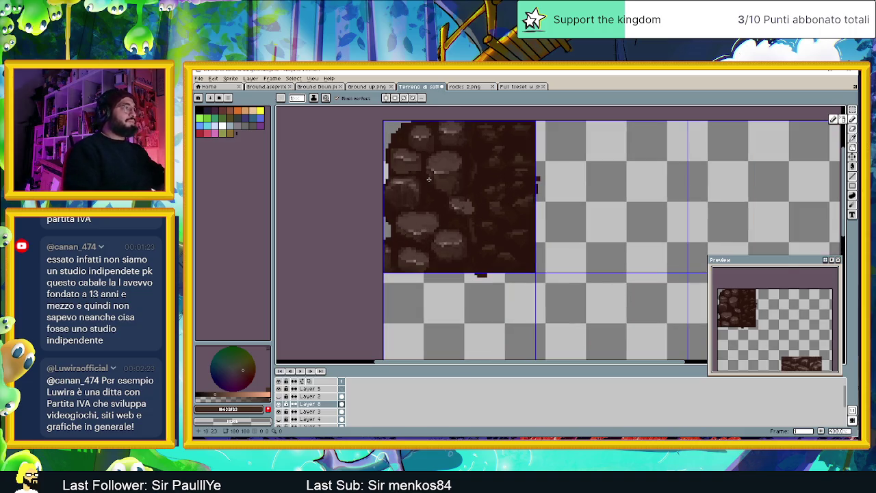
{"action": "key", "text": "alt"}
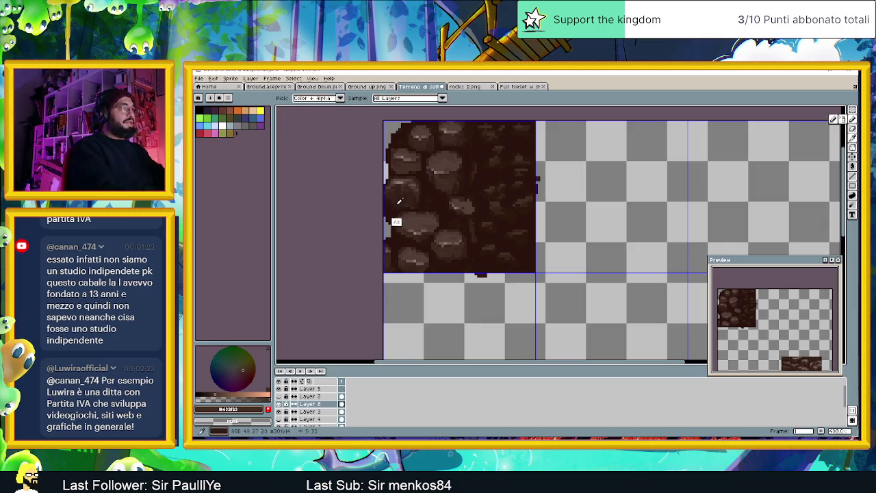
{"action": "left_click", "coordinate": [401, 200], "text": "alt"}
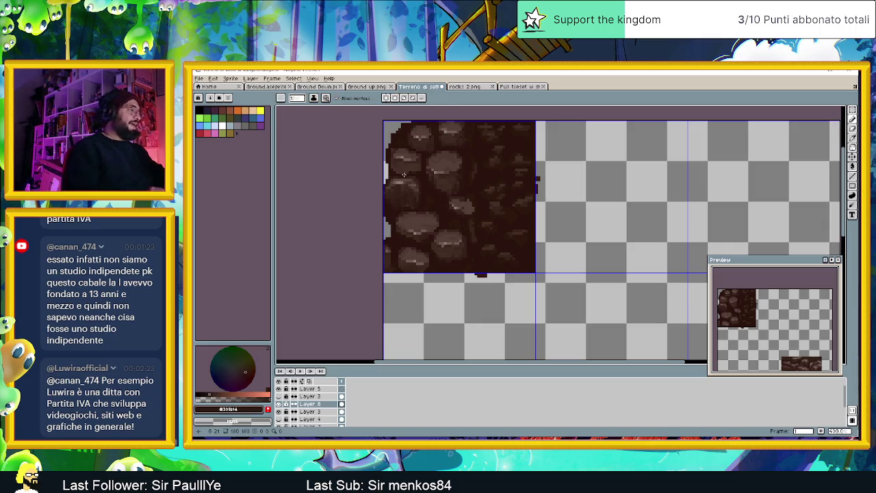
{"action": "scroll", "coordinate": [404, 175], "scroll_direction": "up", "scroll_amount": 1}
{"action": "scroll", "coordinate": [443, 142], "scroll_direction": "up", "scroll_amount": 1}
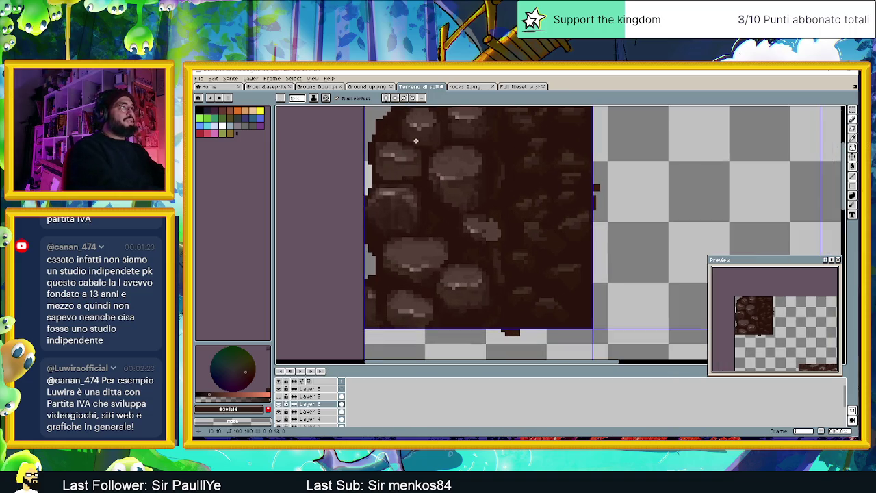
{"action": "key", "text": "alt"}
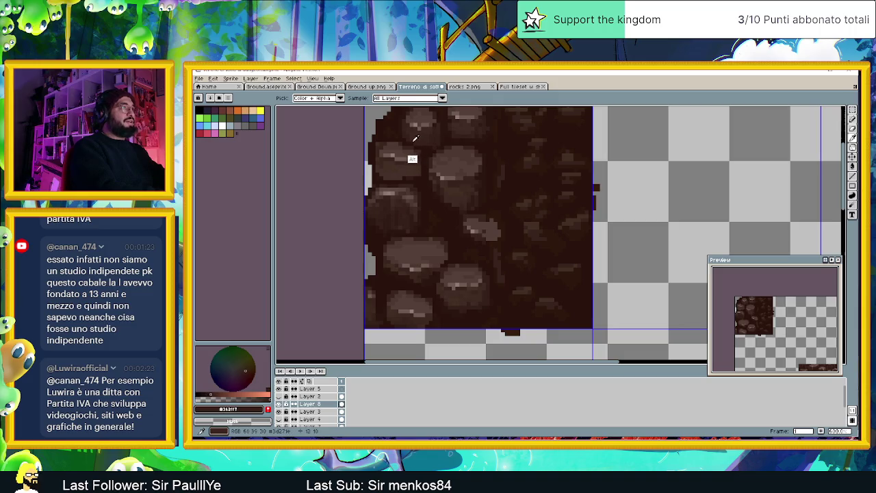
{"action": "left_click", "coordinate": [416, 139], "text": "alt"}
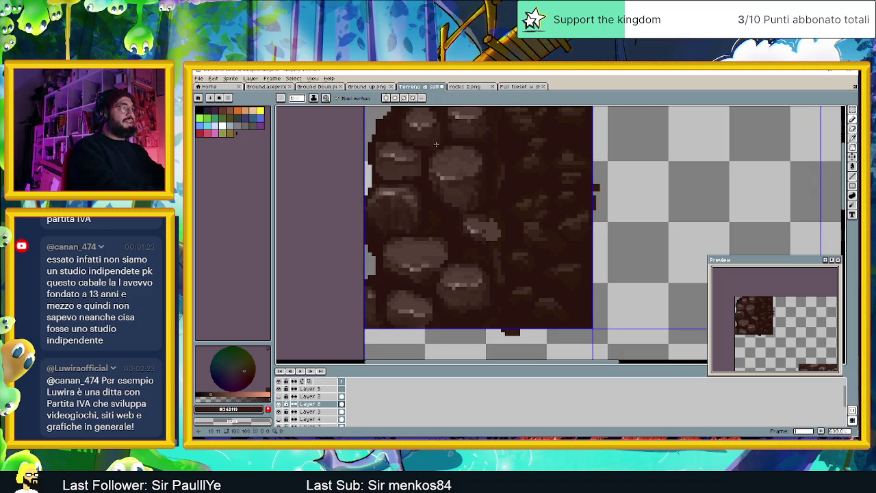
{"action": "key", "text": "alt"}
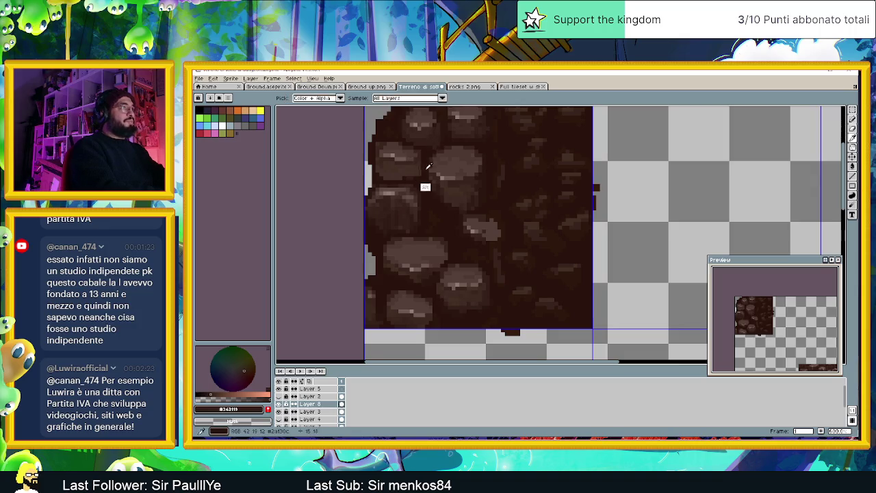
{"action": "left_click", "coordinate": [406, 179], "text": "alt"}
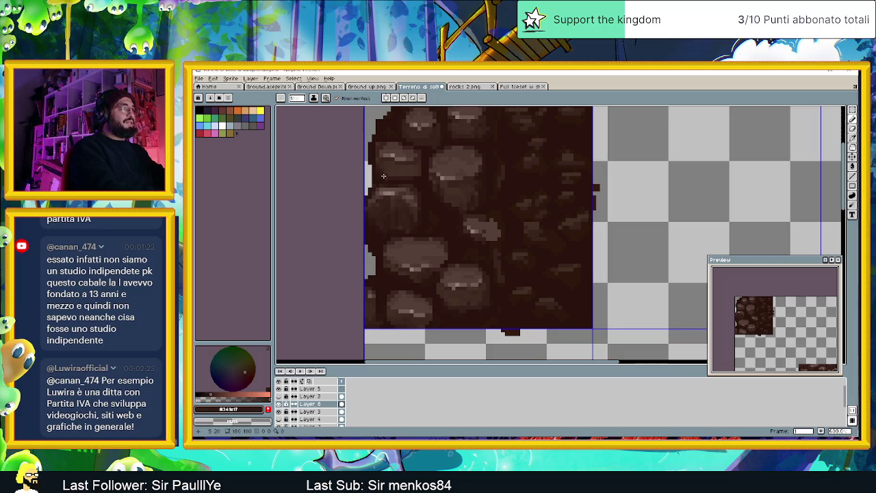
{"action": "left_click", "coordinate": [427, 157], "text": "alt"}
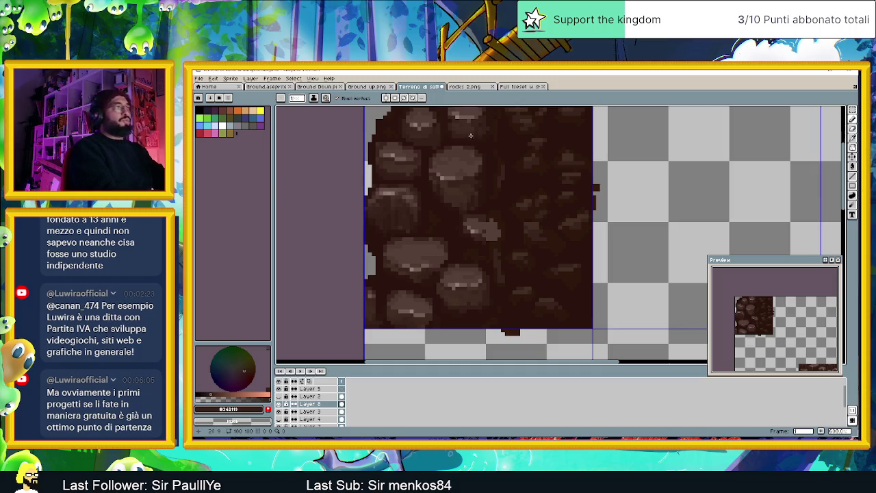
{"action": "scroll", "coordinate": [472, 147], "scroll_direction": "up", "scroll_amount": 2}
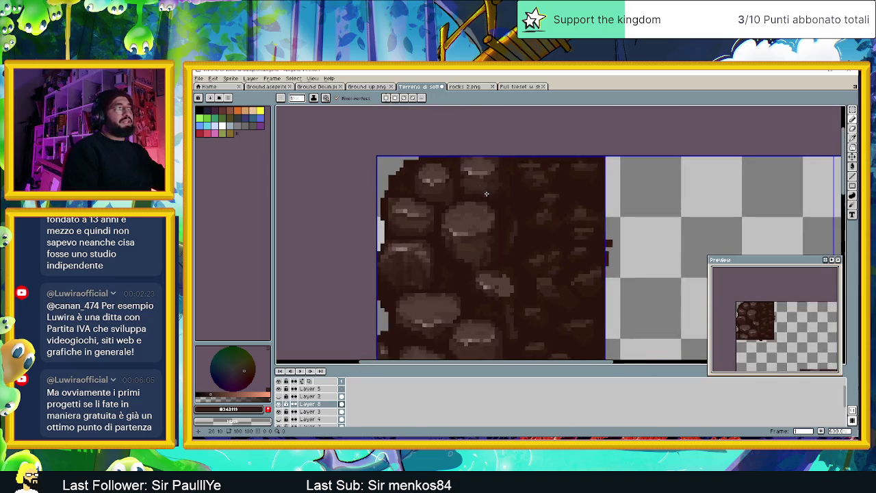
- Sample a lighter, a darker and a nearby brown from the upper stones
{"action": "scroll", "coordinate": [481, 187], "scroll_direction": "up", "scroll_amount": 2}
{"action": "left_click", "coordinate": [404, 200], "text": "alt"}
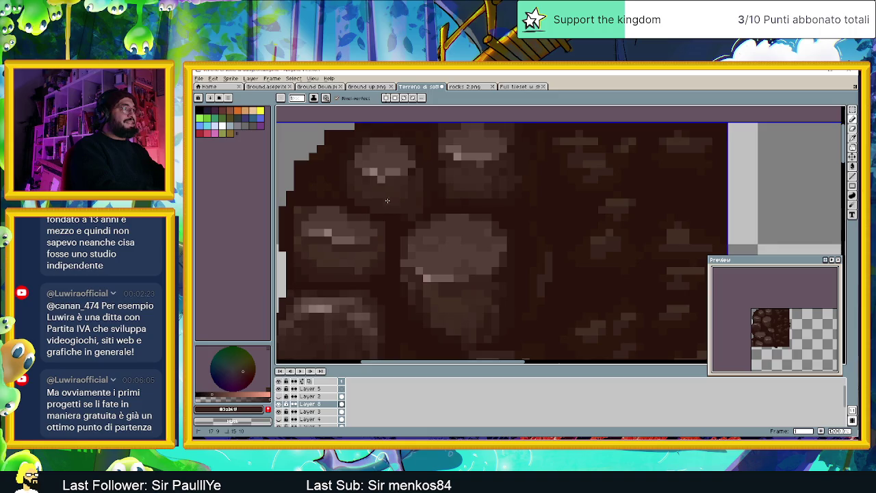
{"action": "left_click", "coordinate": [465, 207], "text": "alt"}
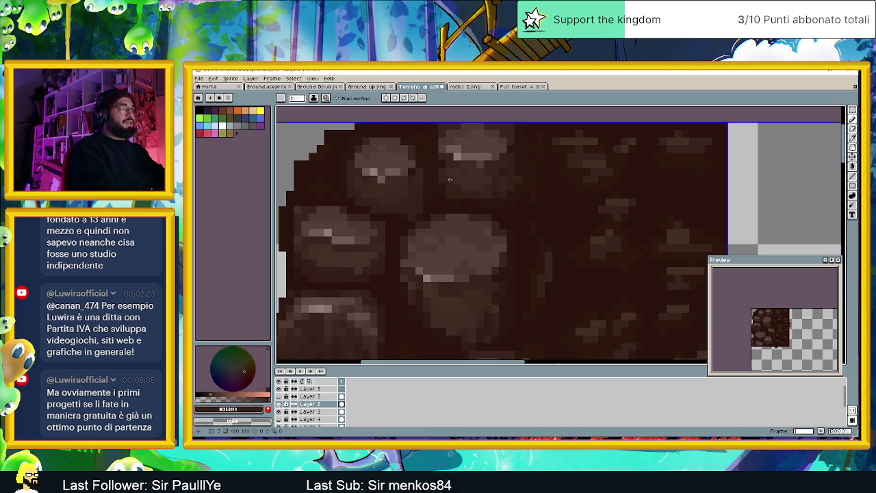
{"action": "left_click", "coordinate": [454, 183], "text": "alt"}
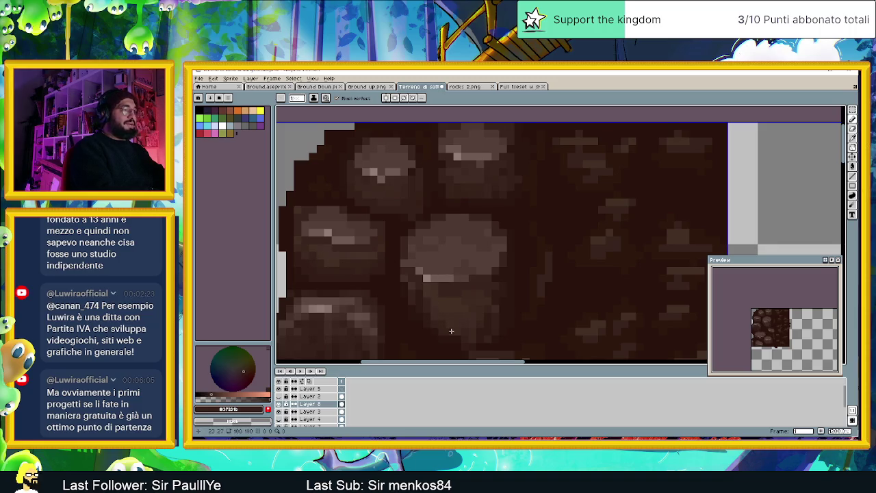
{"action": "scroll", "coordinate": [513, 322], "scroll_direction": "down", "scroll_amount": 1}
{"action": "scroll", "coordinate": [507, 319], "scroll_direction": "down", "scroll_amount": 1}
{"action": "scroll", "coordinate": [494, 313], "scroll_direction": "up", "scroll_amount": 1}
{"action": "scroll", "coordinate": [493, 313], "scroll_direction": "up", "scroll_amount": 2}
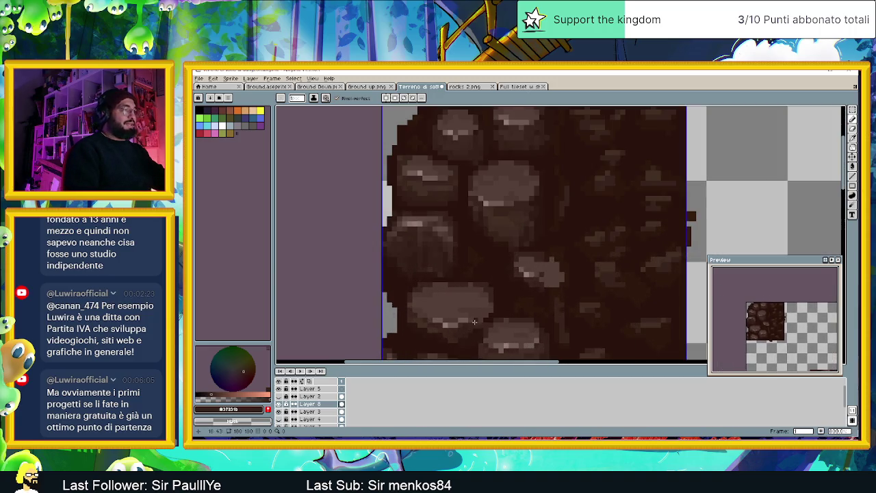
{"action": "scroll", "coordinate": [477, 320], "scroll_direction": "down", "scroll_amount": 2}
{"action": "scroll", "coordinate": [479, 315], "scroll_direction": "up", "scroll_amount": 2}
{"action": "scroll", "coordinate": [482, 308], "scroll_direction": "up", "scroll_amount": 2}
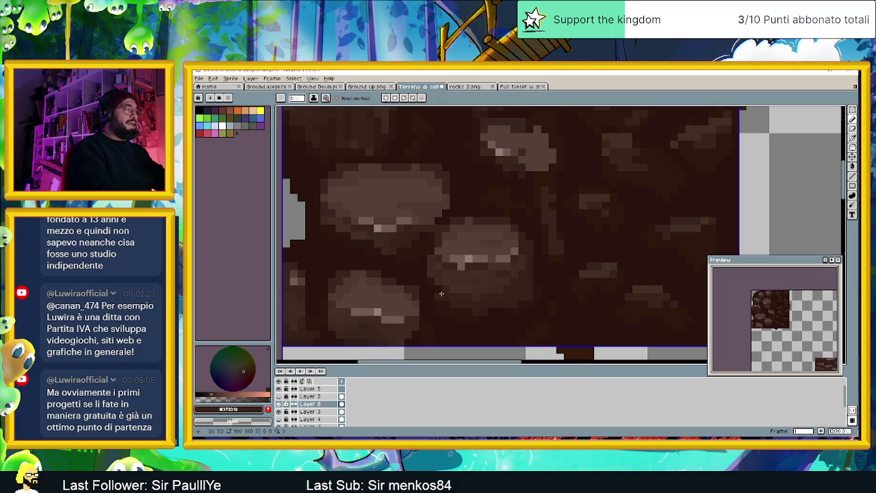
{"action": "scroll", "coordinate": [441, 293], "scroll_direction": "down", "scroll_amount": 2}
{"action": "scroll", "coordinate": [398, 307], "scroll_direction": "up", "scroll_amount": 2}
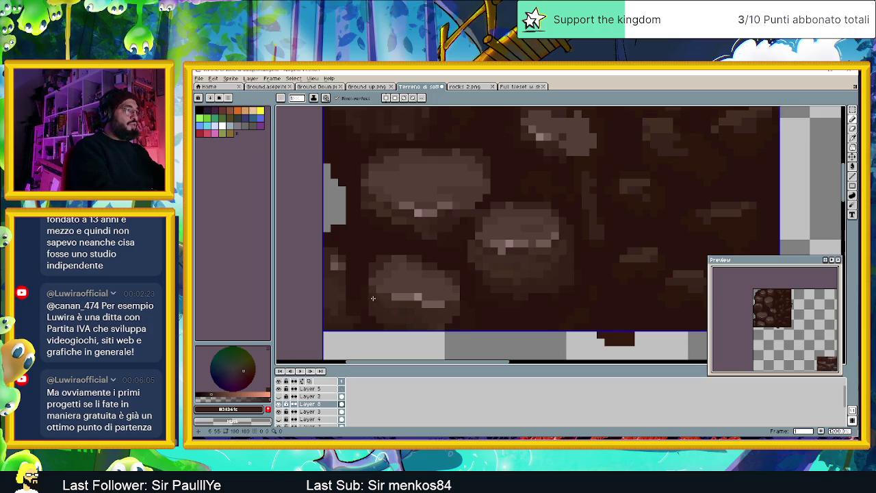
- Sample browns around the lower-left stones, ending on deep reddish brown #3c1f10
{"action": "left_click", "coordinate": [387, 316], "text": "alt"}
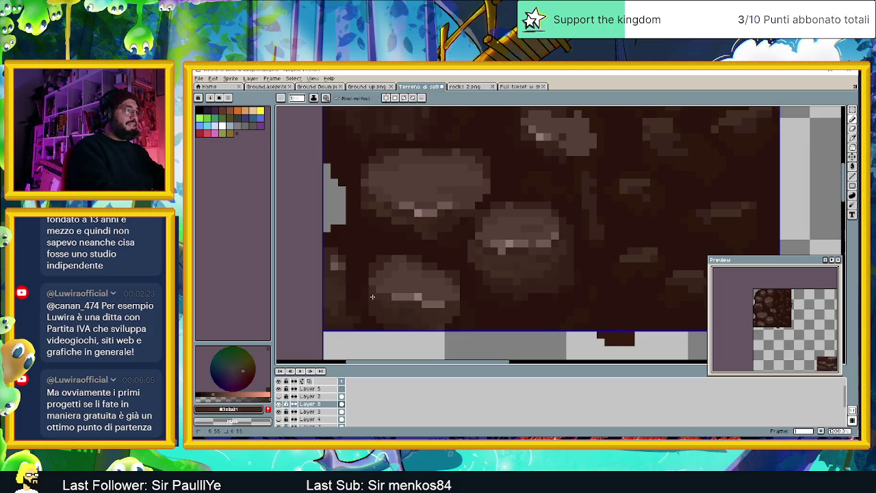
{"action": "left_click", "coordinate": [404, 320], "text": "alt"}
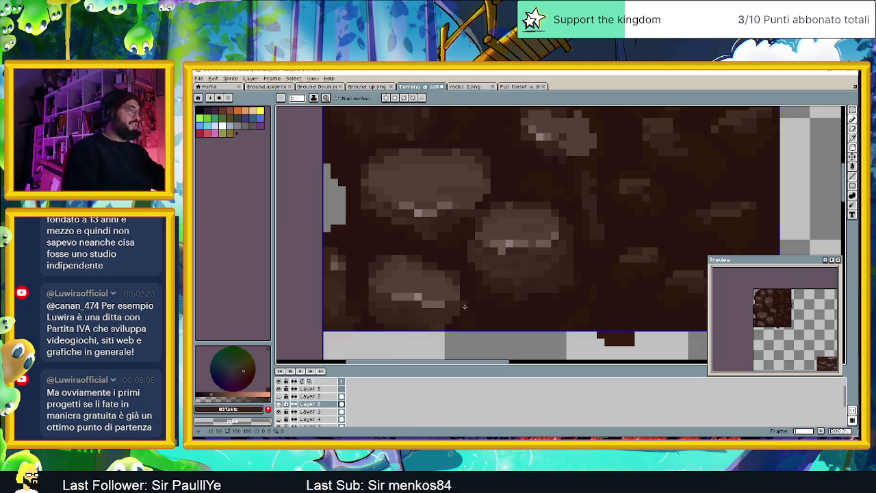
{"action": "scroll", "coordinate": [464, 306], "scroll_direction": "down", "scroll_amount": 1}
{"action": "scroll", "coordinate": [445, 303], "scroll_direction": "up", "scroll_amount": 1}
{"action": "scroll", "coordinate": [423, 299], "scroll_direction": "up", "scroll_amount": 1}
{"action": "left_click", "coordinate": [362, 319], "text": "alt"}
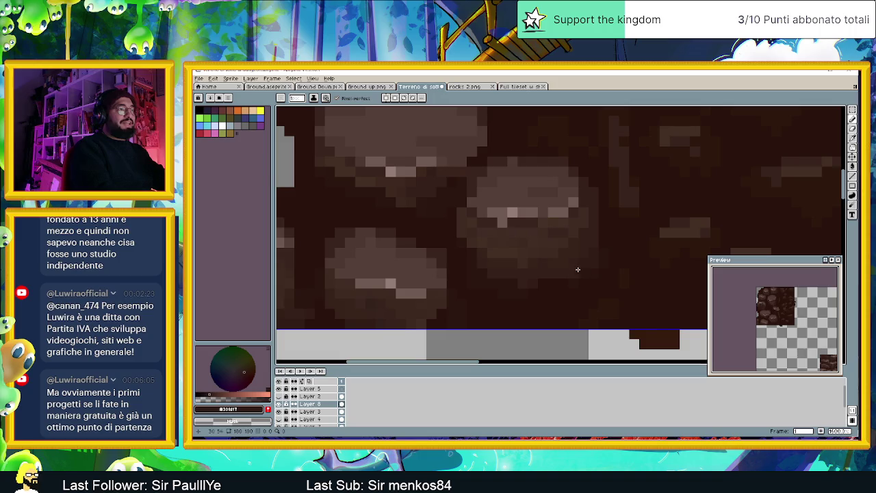
{"action": "left_click", "coordinate": [513, 287], "text": "alt"}
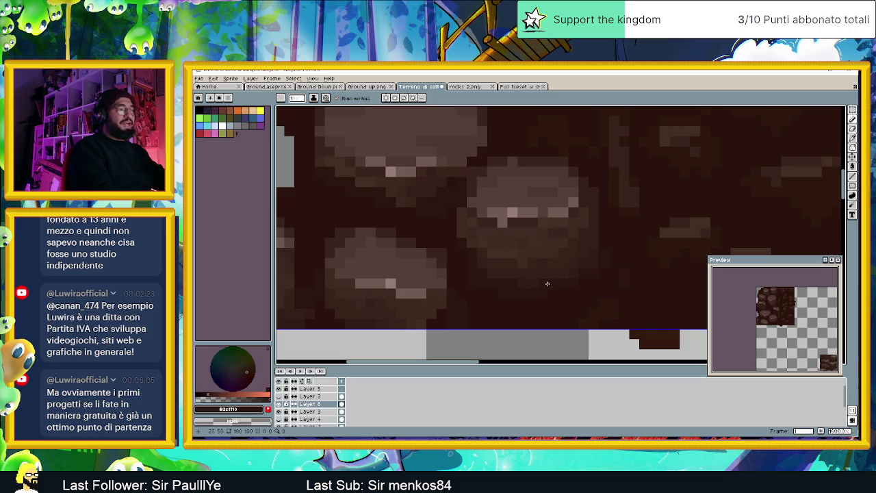
{"action": "scroll", "coordinate": [540, 278], "scroll_direction": "down", "scroll_amount": 1}
{"action": "scroll", "coordinate": [528, 260], "scroll_direction": "down", "scroll_amount": 1}
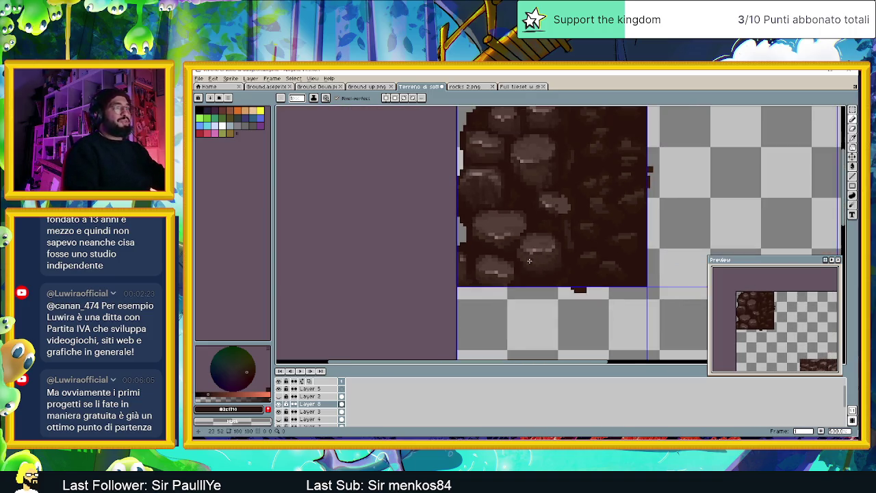
- Pick the central stone's colour and darken the small stone's left and right edges
{"action": "scroll", "coordinate": [528, 260], "scroll_direction": "up", "scroll_amount": 1}
{"action": "scroll", "coordinate": [540, 219], "scroll_direction": "up", "scroll_amount": 2}
{"action": "scroll", "coordinate": [538, 208], "scroll_direction": "up", "scroll_amount": 1}
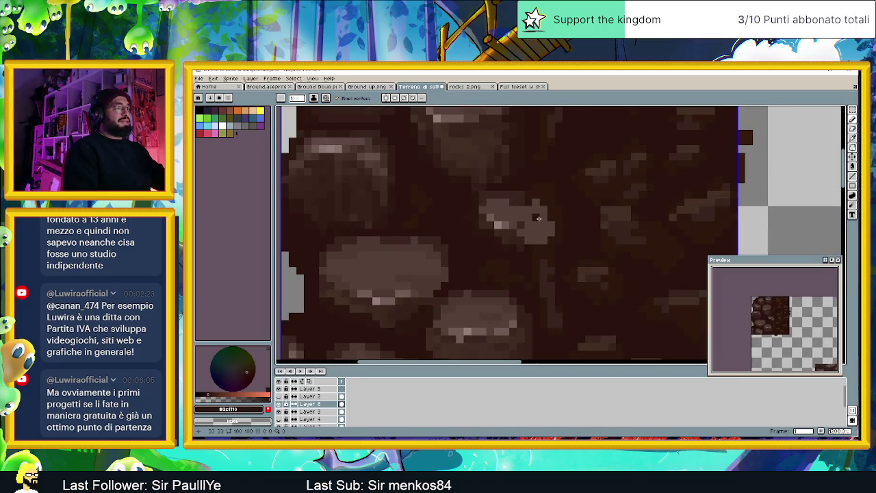
{"action": "left_click_drag", "start_coordinate": [539, 218], "coordinate": [527, 266]}
{"action": "key", "text": "i"}
{"action": "left_click", "coordinate": [461, 188], "text": "alt"}
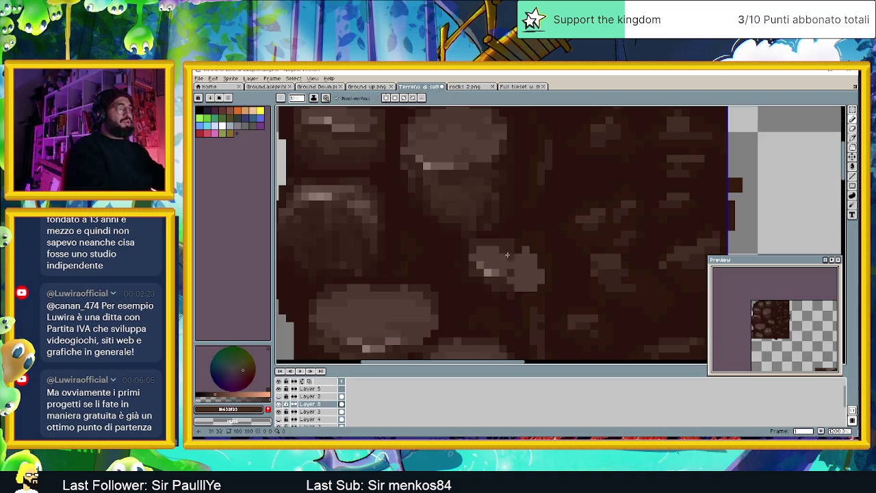
{"action": "left_click", "coordinate": [477, 256]}
{"action": "left_click_drag", "start_coordinate": [529, 252], "coordinate": [535, 284]}
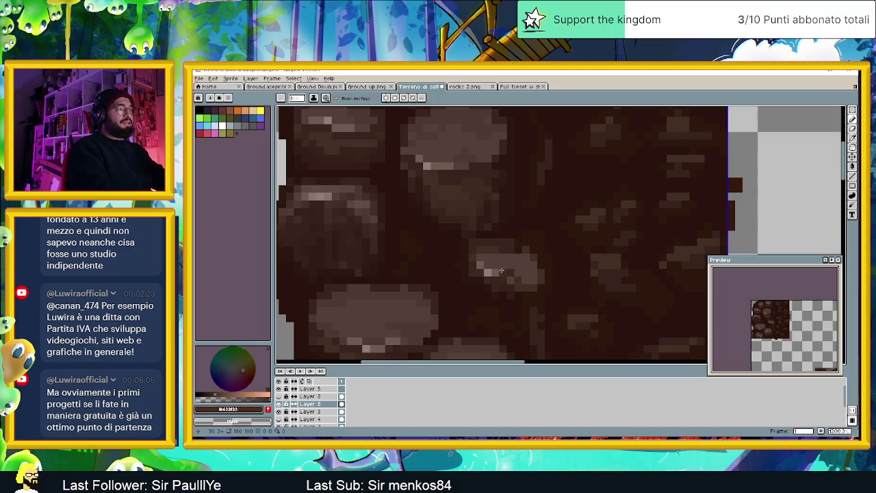
- Sample two more browns from the small stone and reframe the whole rock tile
{"action": "key", "text": "alt"}
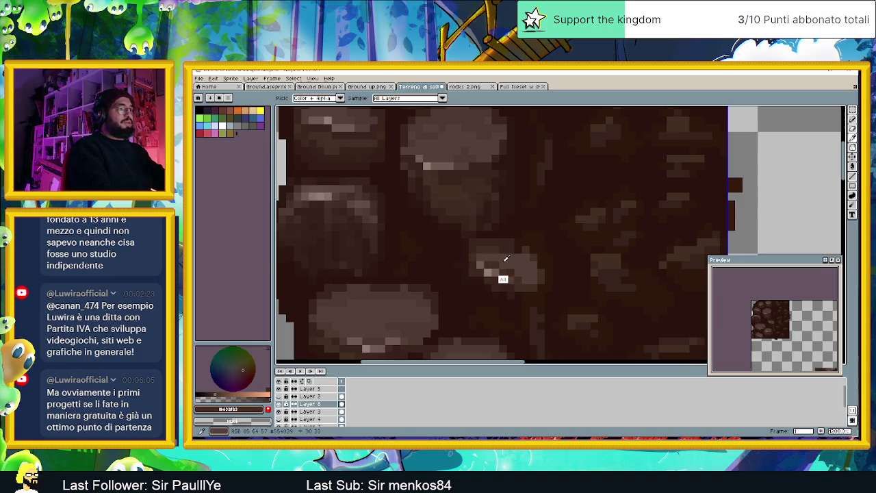
{"action": "left_click", "coordinate": [506, 259]}
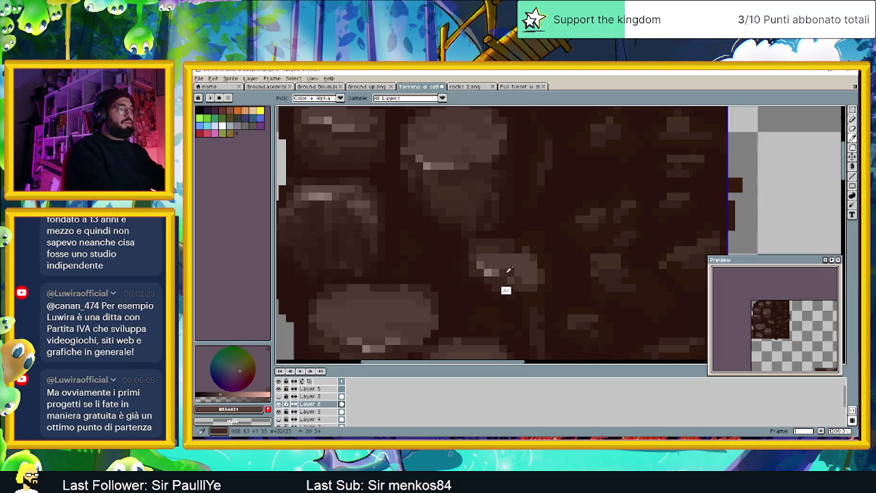
{"action": "left_click", "coordinate": [508, 271], "text": "alt"}
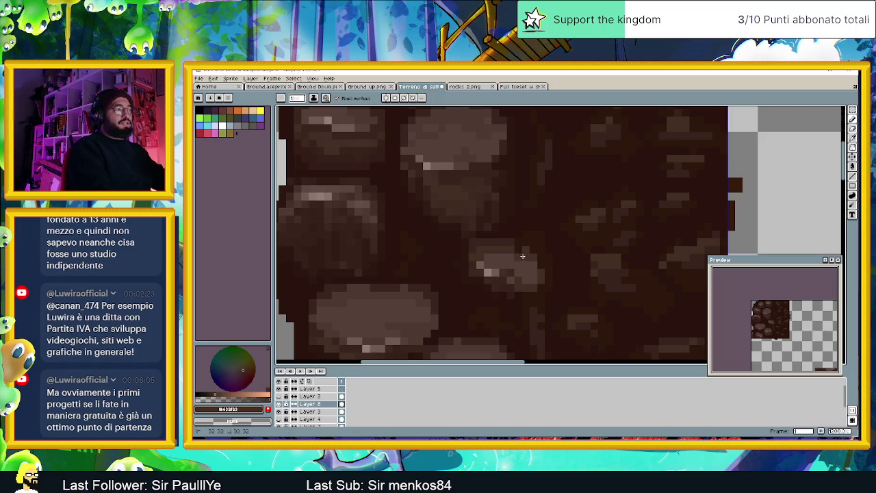
{"action": "scroll", "coordinate": [540, 277], "scroll_direction": "down", "scroll_amount": 1}
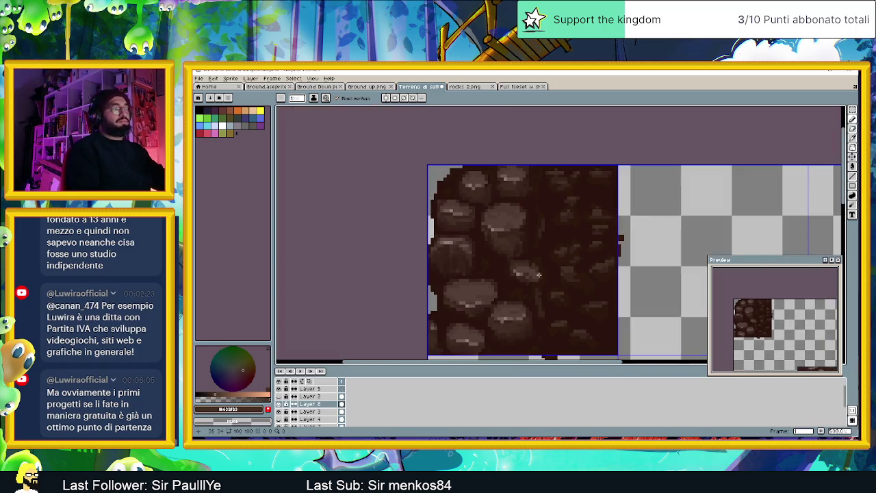
{"action": "scroll", "coordinate": [541, 278], "scroll_direction": "down", "scroll_amount": 2}
{"action": "scroll", "coordinate": [562, 293], "scroll_direction": "up", "scroll_amount": 1}
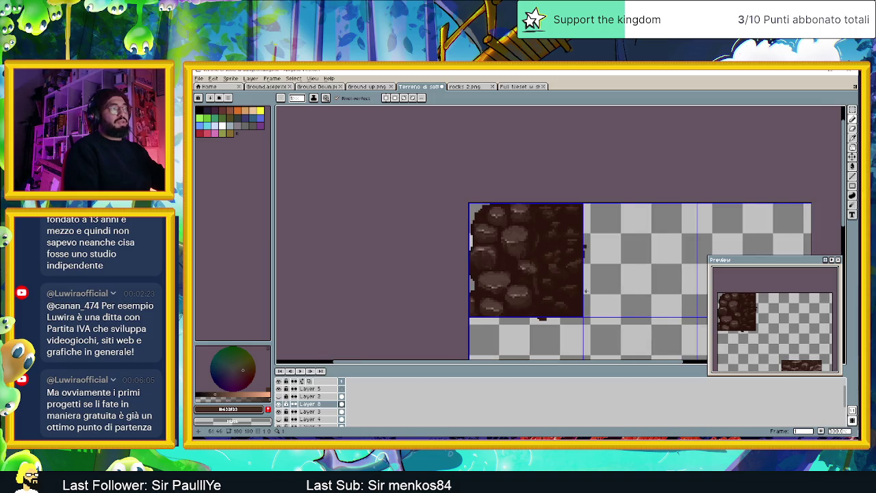
{"action": "left_click_drag", "start_coordinate": [585, 290], "coordinate": [533, 291]}
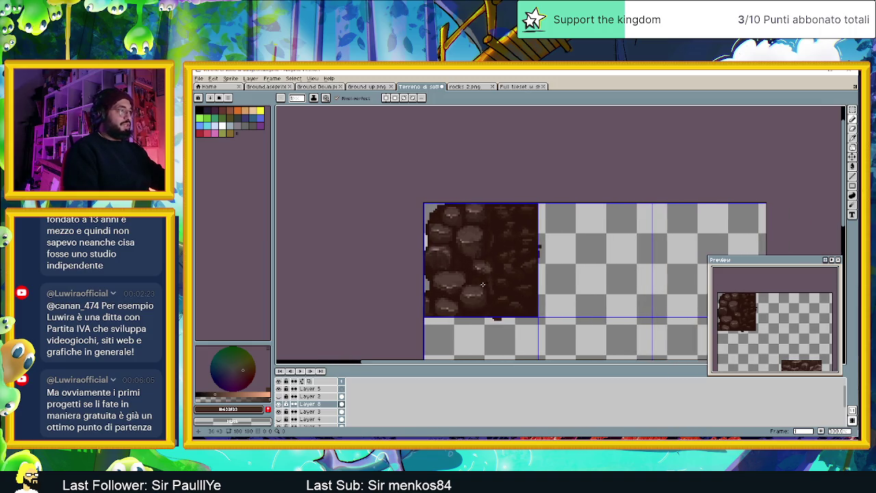
{"action": "scroll", "coordinate": [479, 279], "scroll_direction": "up", "scroll_amount": 1}
{"action": "scroll", "coordinate": [451, 277], "scroll_direction": "up", "scroll_amount": 1}
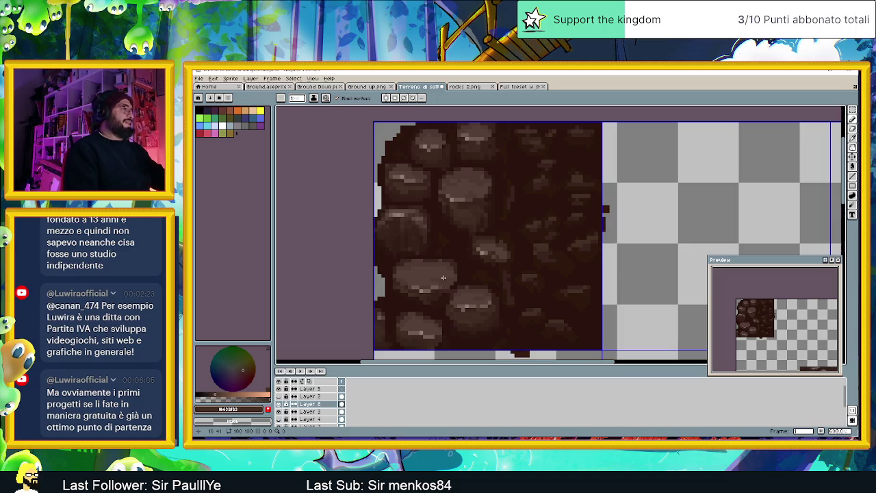
{"action": "scroll", "coordinate": [444, 277], "scroll_direction": "up", "scroll_amount": 1}
- Eyedrop a dark cobblestone brown as the foreground colour, then zoom around the tile
{"action": "key", "text": "i"}
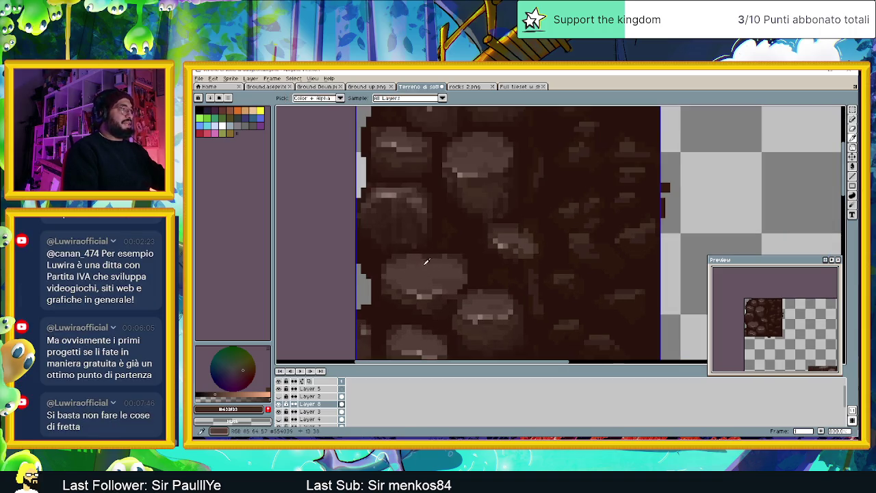
{"action": "left_click", "coordinate": [420, 257], "text": "alt"}
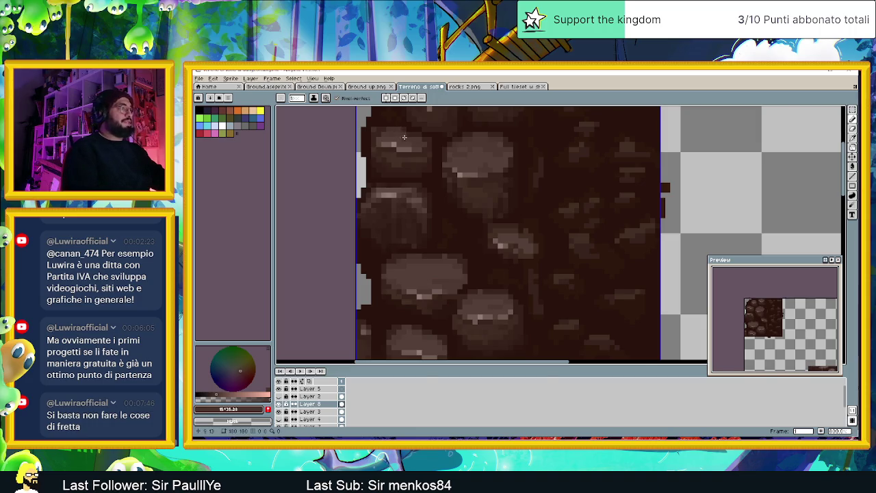
{"action": "scroll", "coordinate": [404, 137], "scroll_direction": "down", "scroll_amount": 2}
{"action": "scroll", "coordinate": [434, 244], "scroll_direction": "up", "scroll_amount": 2}
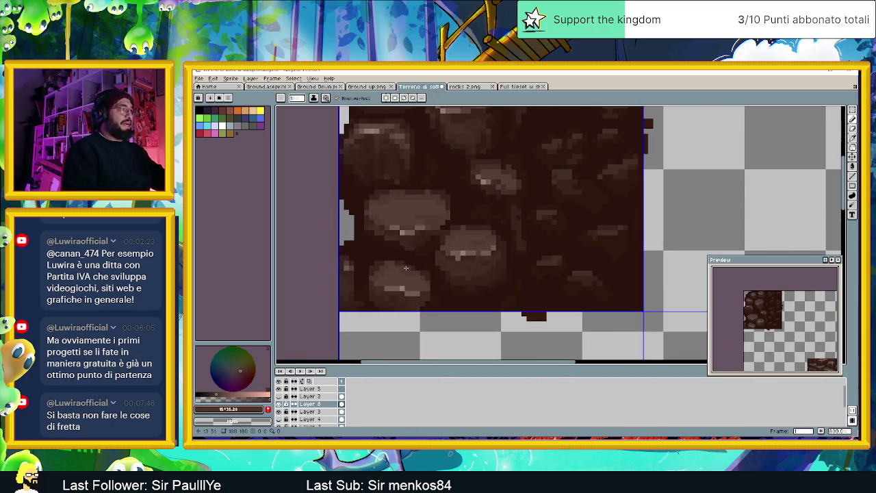
{"action": "scroll", "coordinate": [495, 229], "scroll_direction": "up", "scroll_amount": 2}
{"action": "scroll", "coordinate": [494, 226], "scroll_direction": "down", "scroll_amount": 2}
{"action": "scroll", "coordinate": [494, 226], "scroll_direction": "up", "scroll_amount": 1}
{"action": "scroll", "coordinate": [492, 217], "scroll_direction": "up", "scroll_amount": 2}
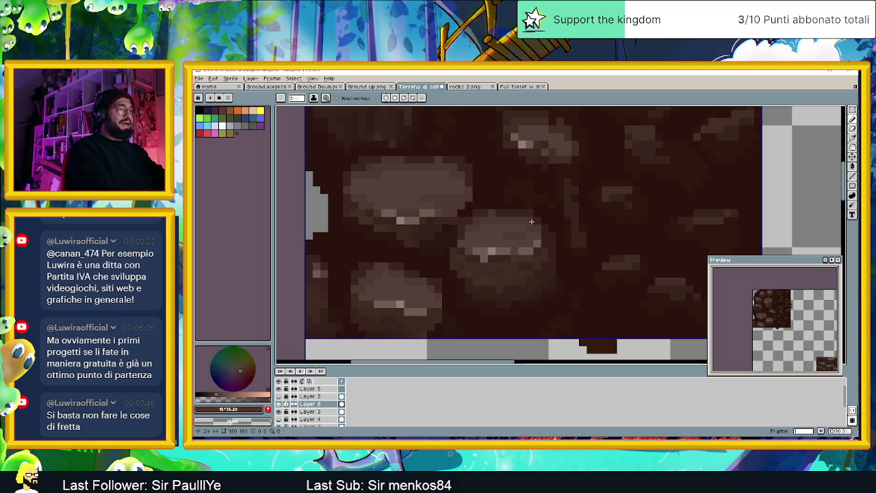
- Zoom out to show the whole terrain sheet and open the File menu
{"action": "scroll", "coordinate": [656, 229], "scroll_direction": "down", "scroll_amount": 1}
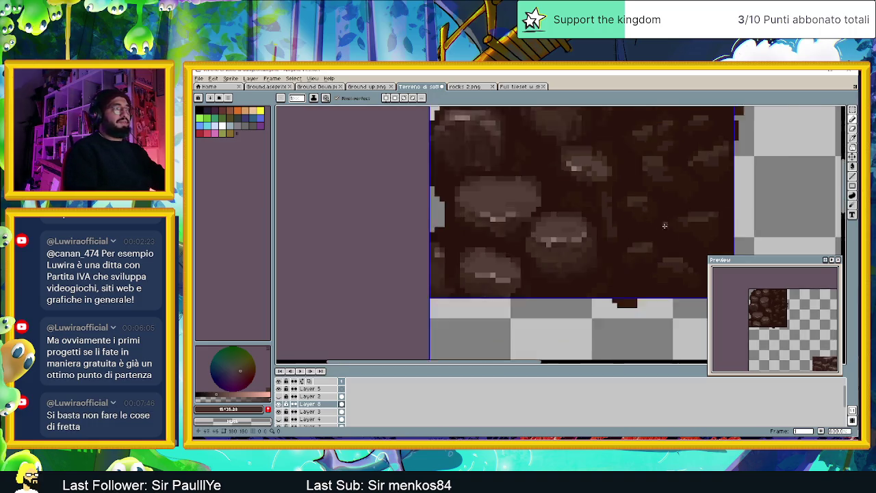
{"action": "scroll", "coordinate": [656, 229], "scroll_direction": "down", "scroll_amount": 1}
{"action": "scroll", "coordinate": [655, 230], "scroll_direction": "down", "scroll_amount": 1}
{"action": "scroll", "coordinate": [616, 227], "scroll_direction": "down", "scroll_amount": 1}
{"action": "scroll", "coordinate": [575, 226], "scroll_direction": "down", "scroll_amount": 1}
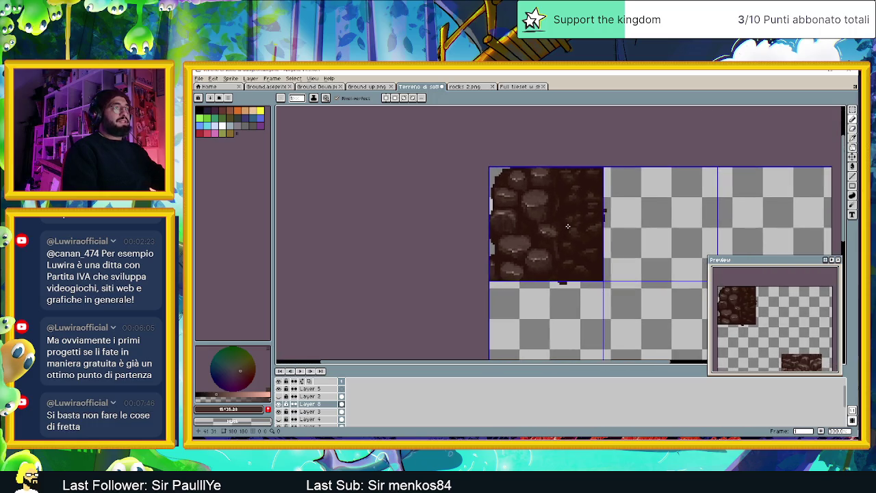
{"action": "scroll", "coordinate": [552, 223], "scroll_direction": "up", "scroll_amount": 1}
{"action": "scroll", "coordinate": [553, 223], "scroll_direction": "down", "scroll_amount": 2}
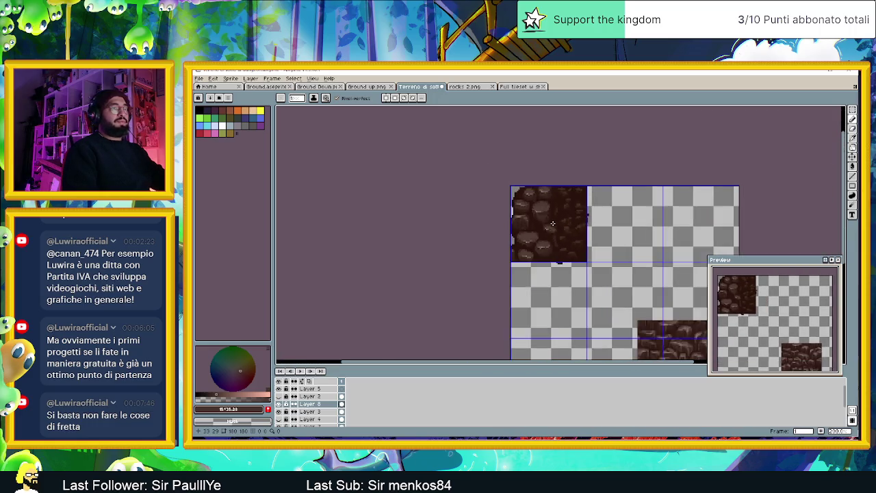
{"action": "scroll", "coordinate": [552, 223], "scroll_direction": "down", "scroll_amount": 1}
{"action": "scroll", "coordinate": [559, 236], "scroll_direction": "up", "scroll_amount": 1}
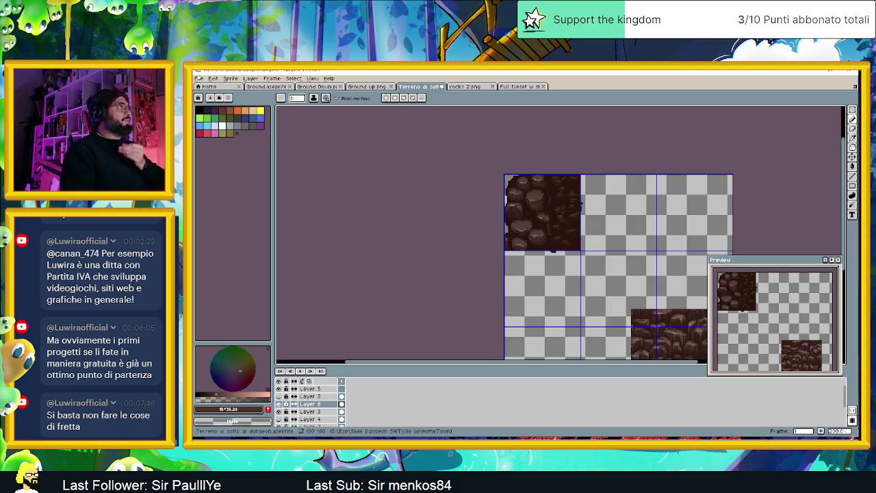
{"action": "left_click", "coordinate": [202, 79]}
{"action": "mouse_move", "coordinate": [209, 141]}
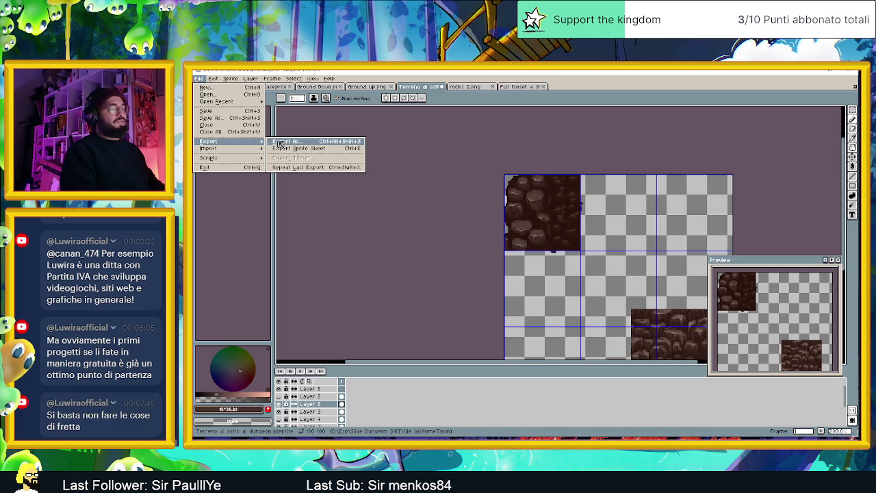
- Export the sheet at 100% as the Terreno di sotto al dungeon PNG and minimise Aseprite
{"action": "left_click", "coordinate": [280, 144]}
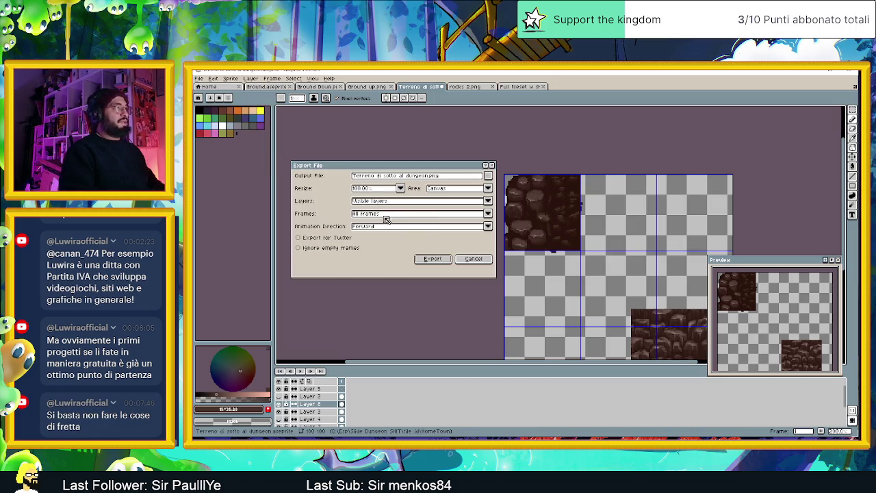
{"action": "left_click", "coordinate": [431, 259]}
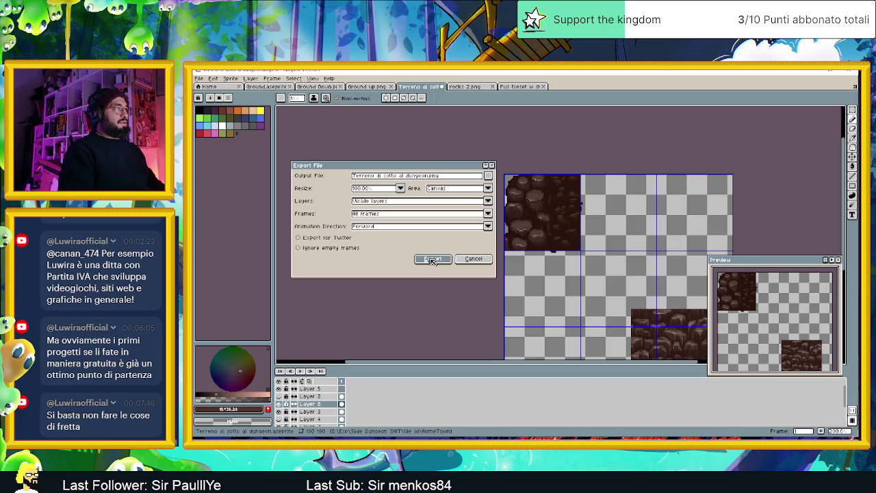
{"action": "left_click", "coordinate": [807, 72]}
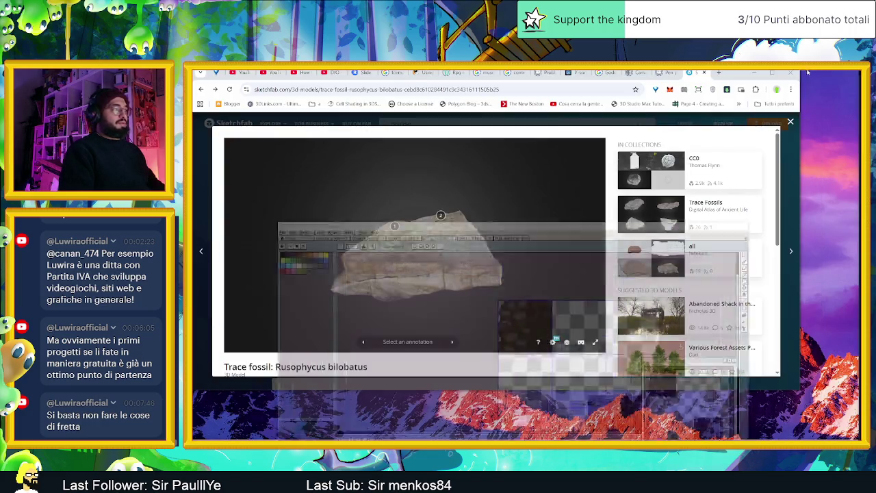
- Browse to Slide Dungeon SHIT > tile jd > HomeTown and open Terreno di sotto al dungeon PNG
{"action": "left_click", "coordinate": [753, 72]}
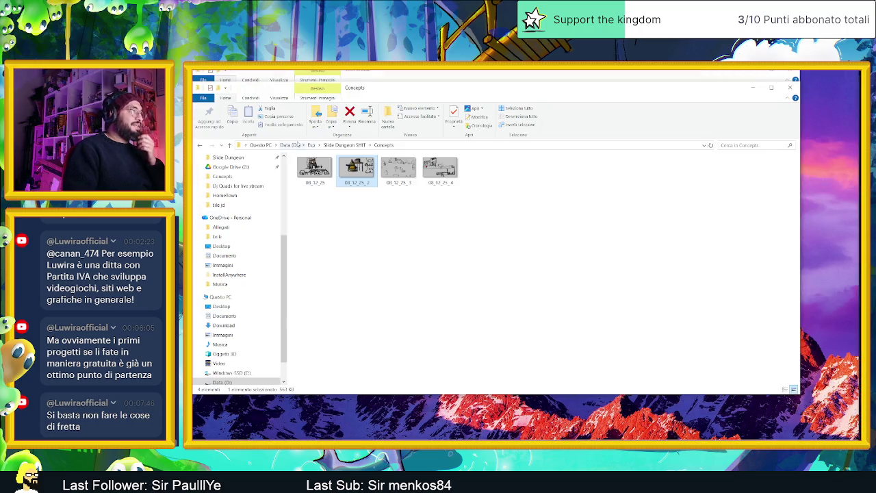
{"action": "left_click", "coordinate": [344, 144]}
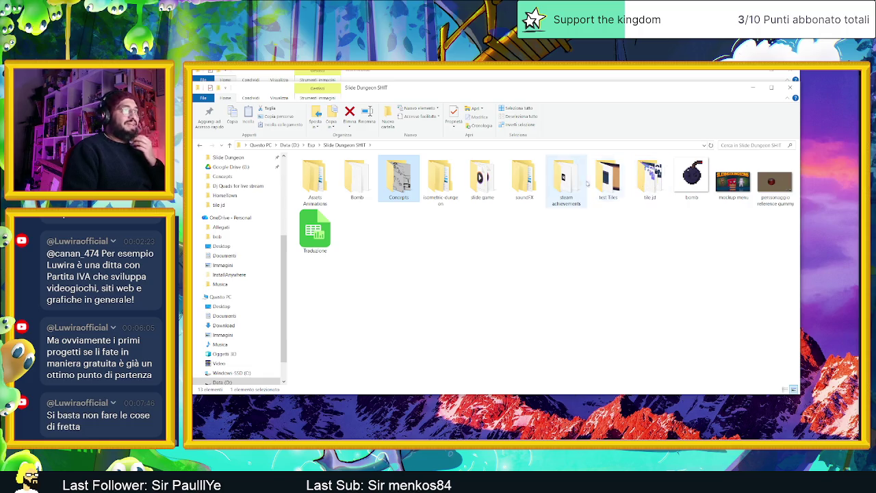
{"action": "double_click", "coordinate": [607, 179]}
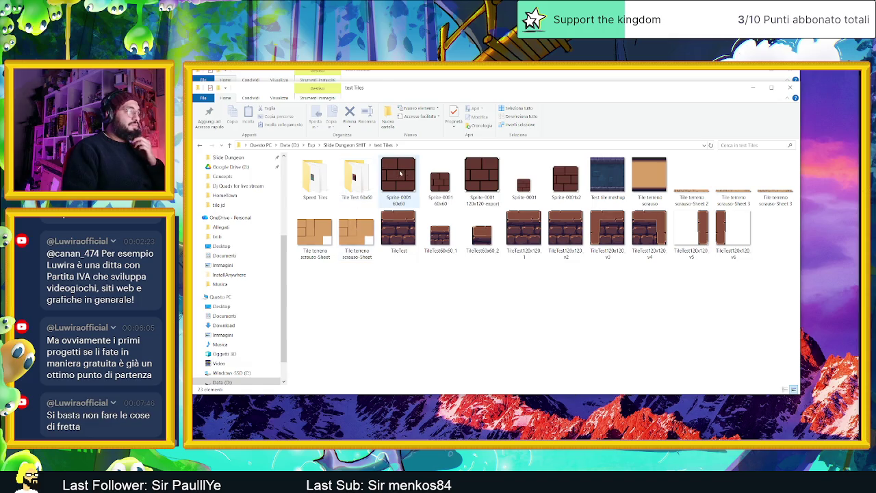
{"action": "key", "text": "alt+Left"}
{"action": "double_click", "coordinate": [650, 180]}
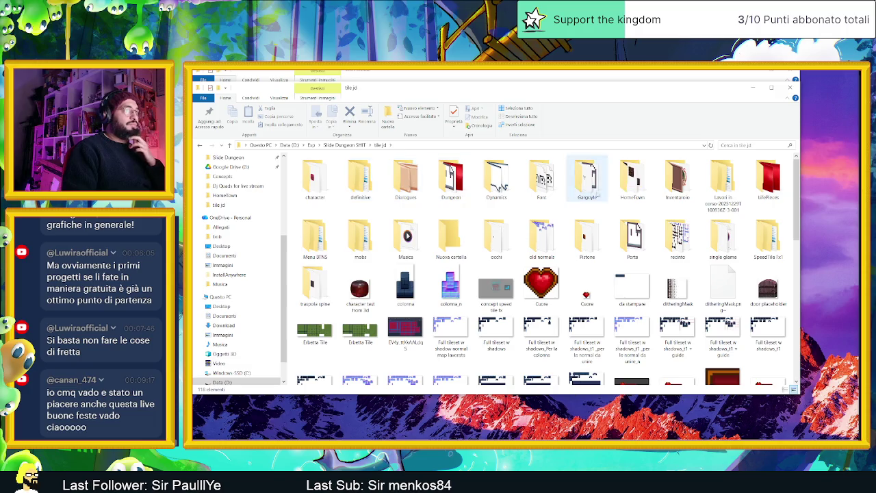
{"action": "double_click", "coordinate": [630, 192]}
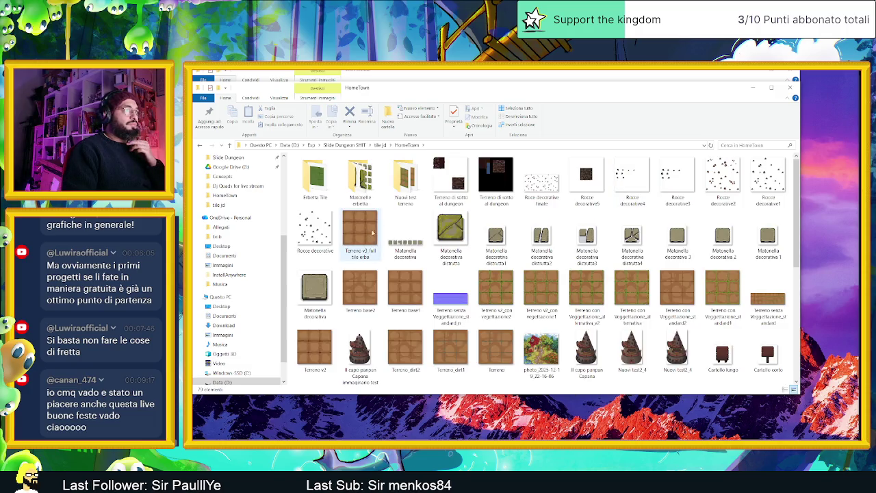
{"action": "left_click", "coordinate": [506, 176]}
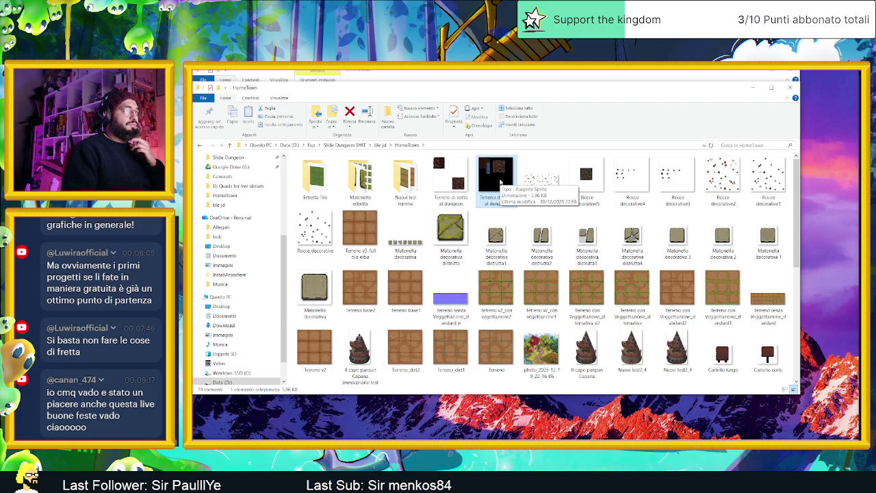
{"action": "left_click", "coordinate": [450, 183]}
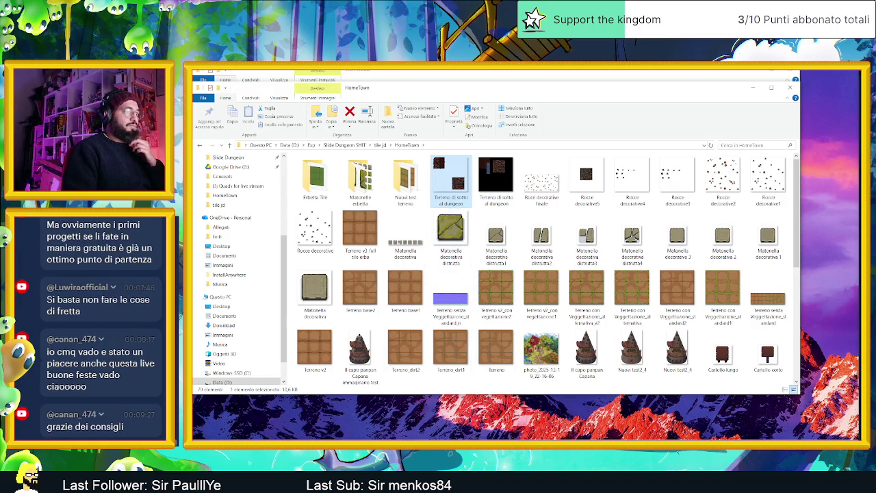
{"action": "key", "text": "alt+Tab"}
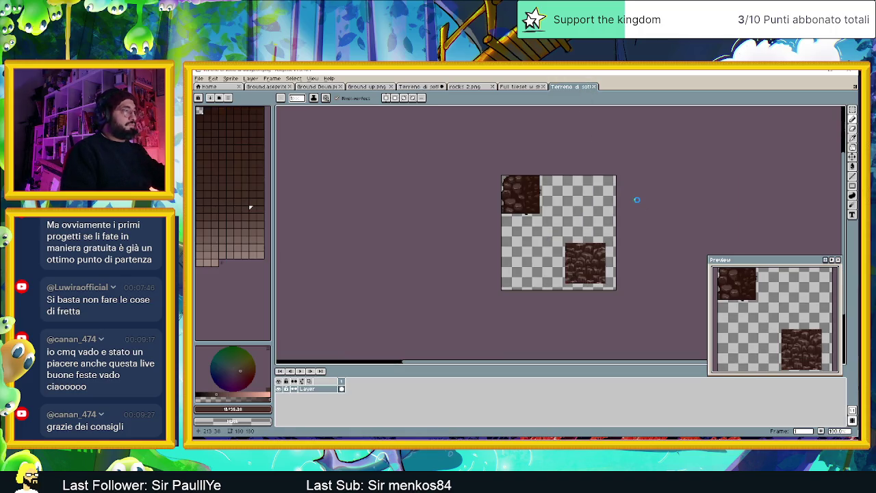
- Save as Terreno di sotto al dungeon with the aseprite files (*.aseprite) type in HomeTown
{"action": "left_click", "coordinate": [410, 297]}
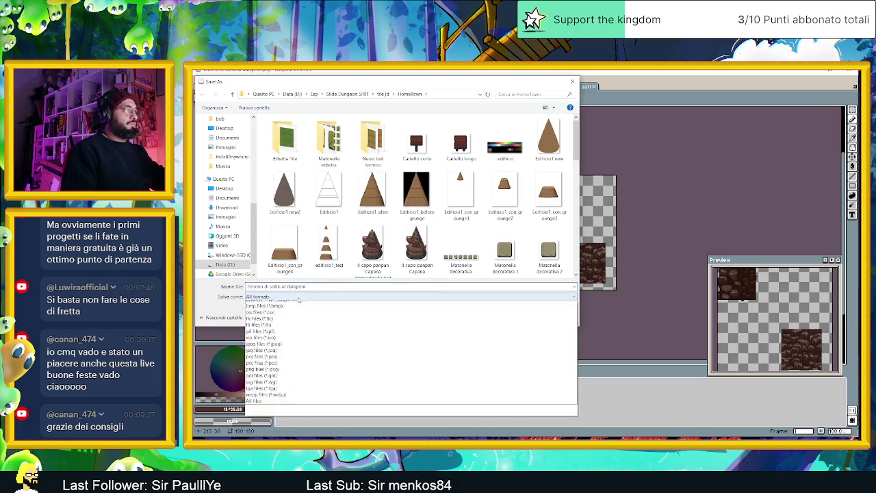
{"action": "left_click", "coordinate": [273, 318]}
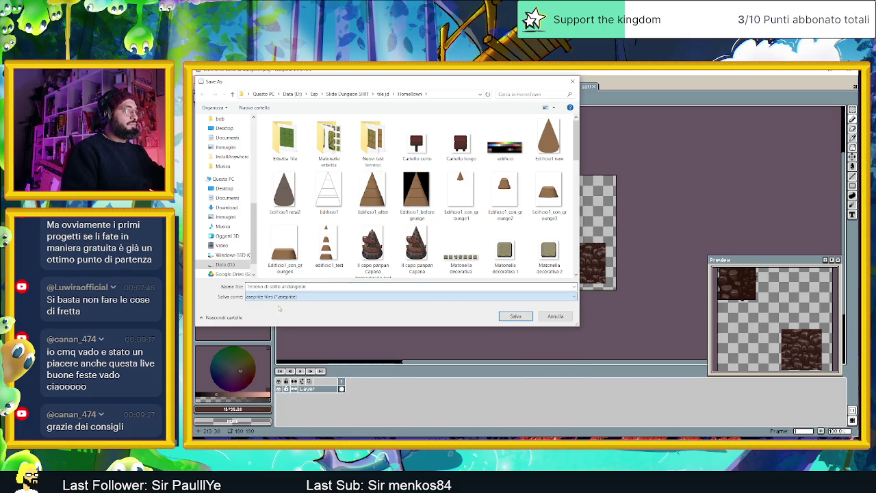
{"action": "triple_click", "coordinate": [309, 286]}
{"action": "key", "text": "BackSpace"}
{"action": "key", "text": "ctrl+z"}
{"action": "left_click", "coordinate": [313, 286]}
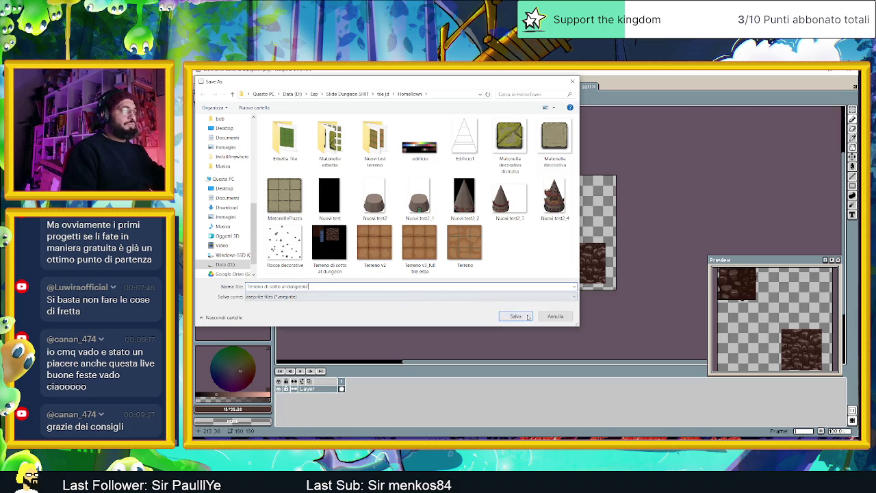
{"action": "left_click", "coordinate": [527, 317]}
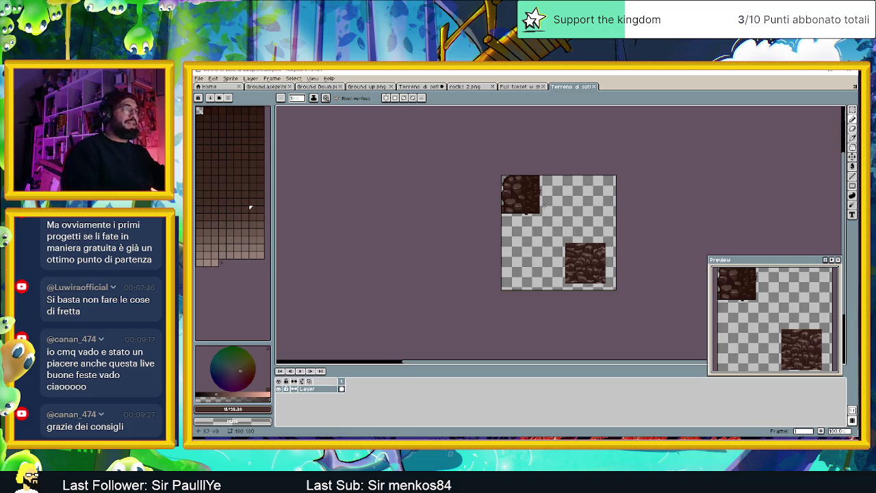
- Select the thin strip just below the top-left cobblestone tile and delete its stray dark pixels
{"action": "scroll", "coordinate": [554, 215], "scroll_direction": "up", "scroll_amount": 1}
{"action": "scroll", "coordinate": [527, 208], "scroll_direction": "up", "scroll_amount": 1}
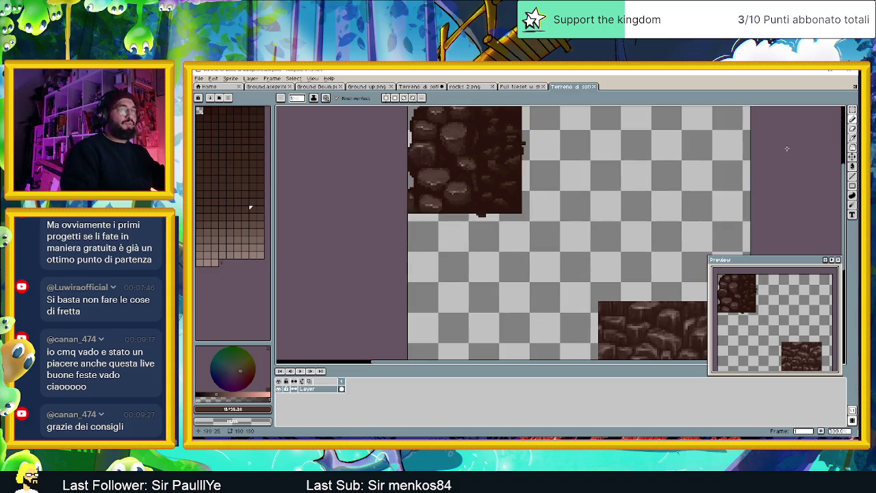
{"action": "left_click", "coordinate": [852, 110]}
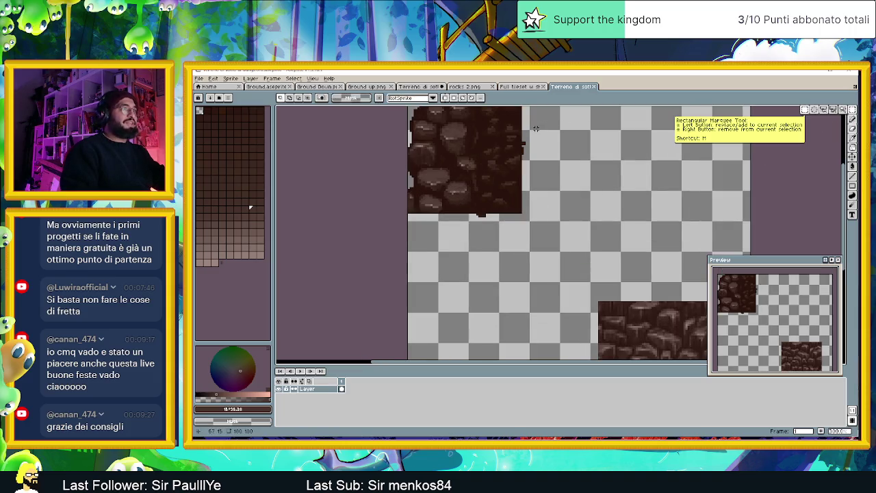
{"action": "left_click_drag", "start_coordinate": [536, 128], "coordinate": [526, 174]}
{"action": "left_click", "coordinate": [525, 174]}
{"action": "left_click_drag", "start_coordinate": [445, 236], "coordinate": [519, 212]}
{"action": "key", "text": "Delete"}
{"action": "key", "text": "ctrl+d"}
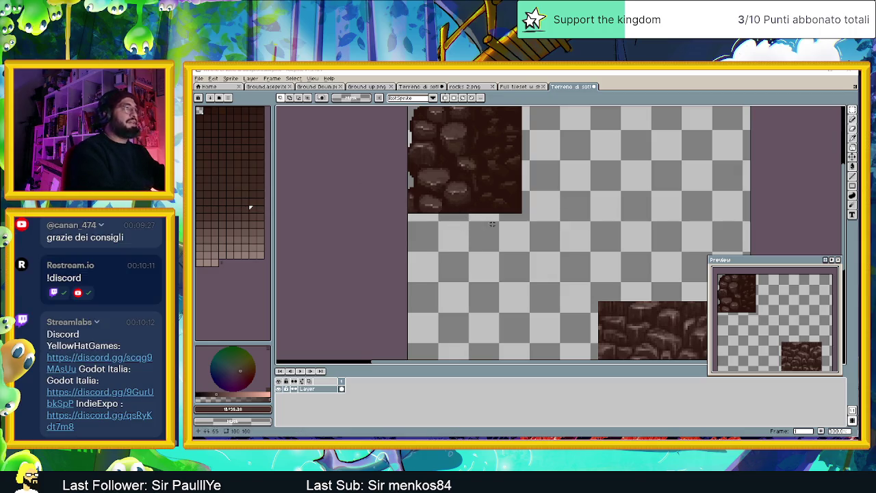
{"action": "scroll", "coordinate": [636, 242], "scroll_direction": "down", "scroll_amount": 1}
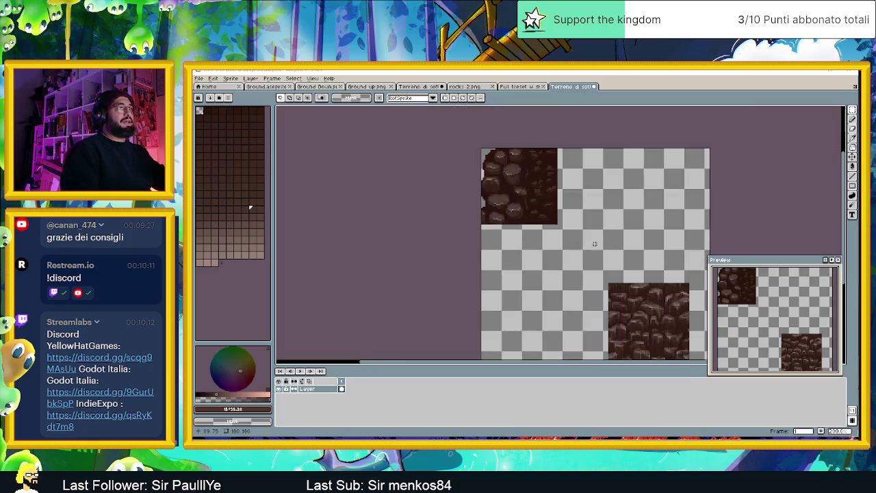
- Turn on the grid overlay for the cobblestone tile sheet
{"action": "scroll", "coordinate": [636, 242], "scroll_direction": "down", "scroll_amount": 1}
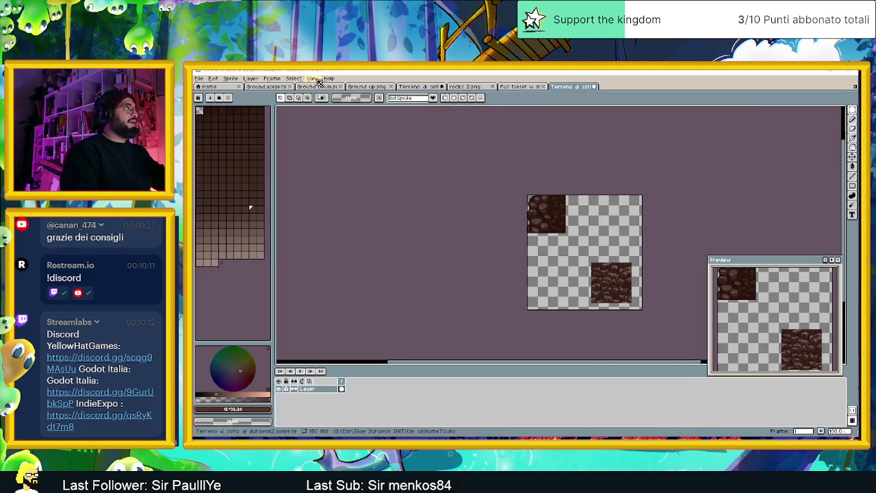
{"action": "left_click", "coordinate": [312, 78]}
{"action": "mouse_move", "coordinate": [347, 127]}
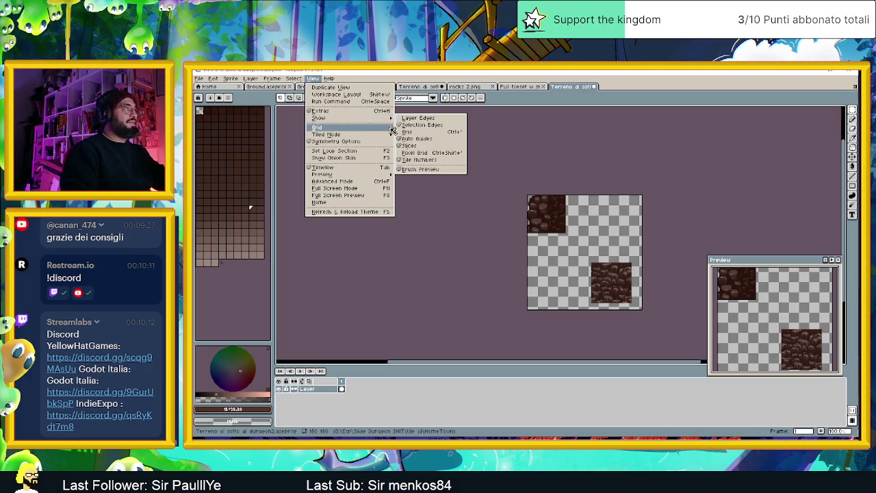
{"action": "left_click", "coordinate": [405, 131]}
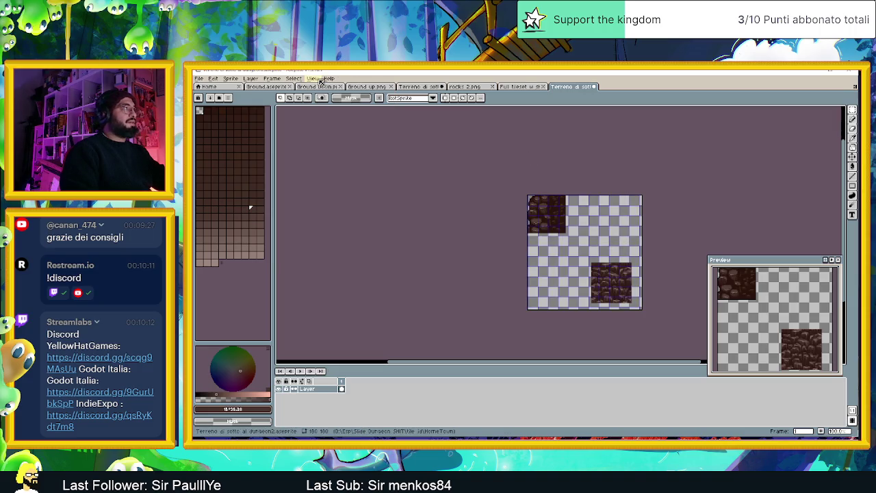
- Set the grid cell width and height to 60 pixels
{"action": "left_click", "coordinate": [312, 78]}
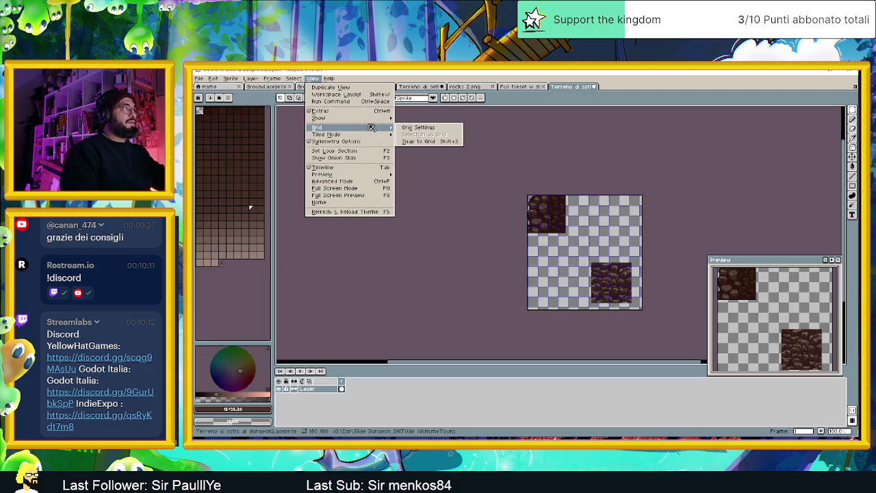
{"action": "left_click", "coordinate": [438, 141]}
{"action": "left_click", "coordinate": [518, 255]}
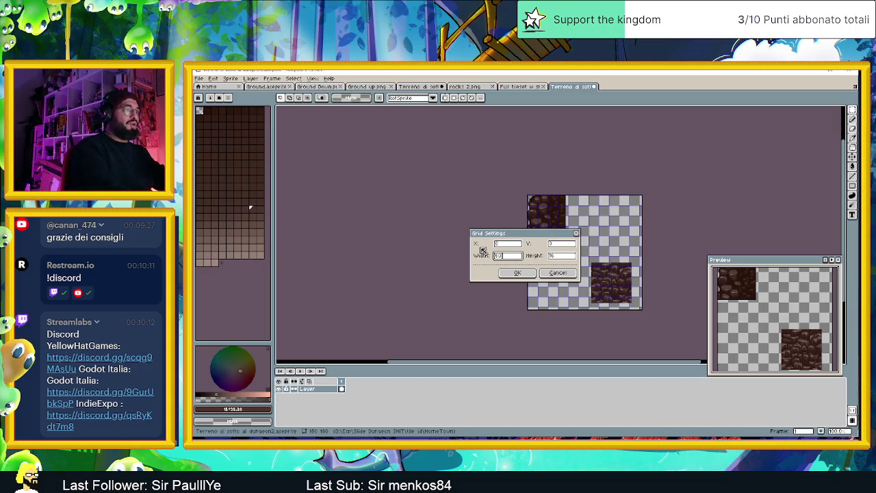
{"action": "left_click", "coordinate": [552, 255]}
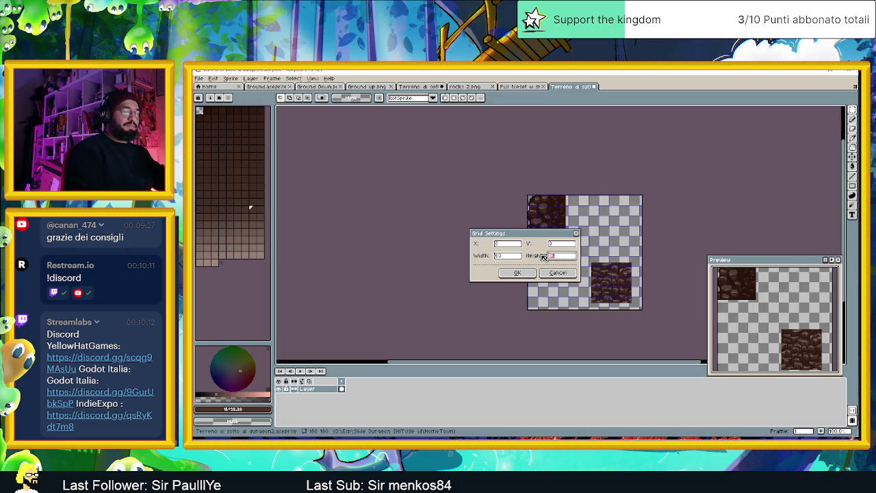
{"action": "type", "text": "50"}
{"action": "left_click", "coordinate": [518, 273]}
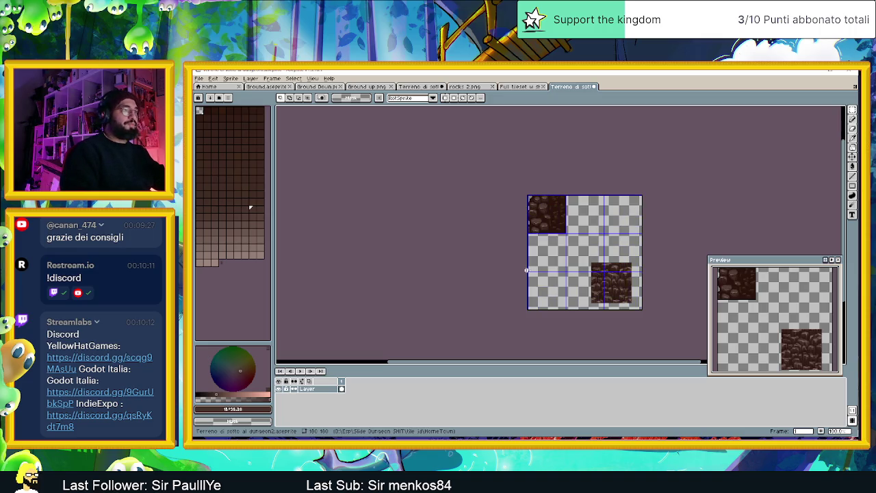
{"action": "scroll", "coordinate": [572, 254], "scroll_direction": "up", "scroll_amount": 1}
{"action": "scroll", "coordinate": [572, 255], "scroll_direction": "up", "scroll_amount": 1}
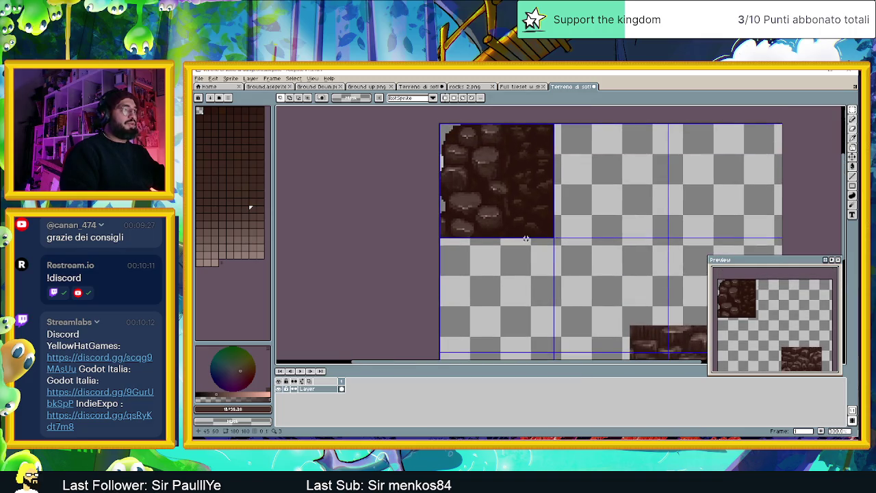
- Copy the top-left cobblestone tile and paste it into the grid cell below
{"action": "scroll", "coordinate": [525, 237], "scroll_direction": "down", "scroll_amount": 1}
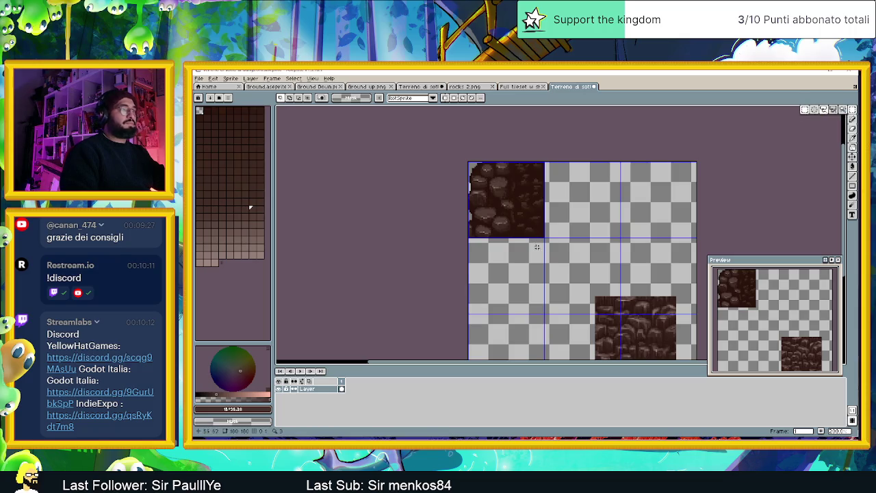
{"action": "left_click_drag", "start_coordinate": [554, 256], "coordinate": [438, 139]}
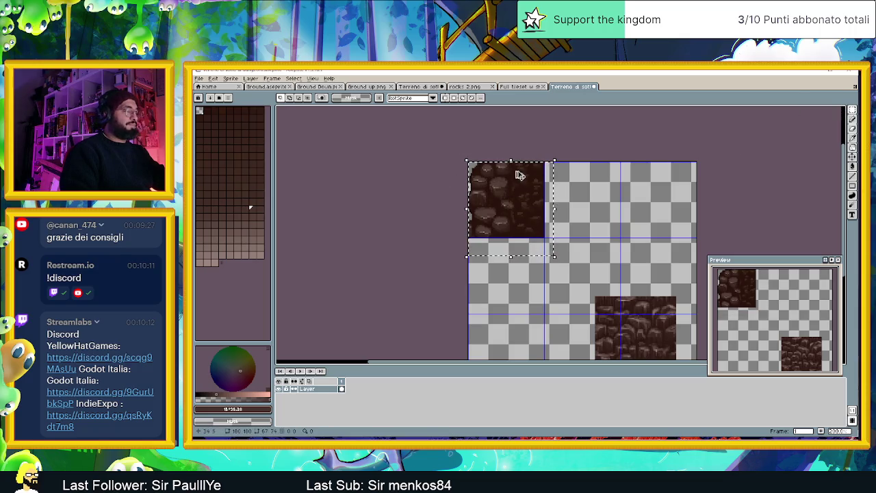
{"action": "scroll", "coordinate": [555, 210], "scroll_direction": "down", "scroll_amount": 1}
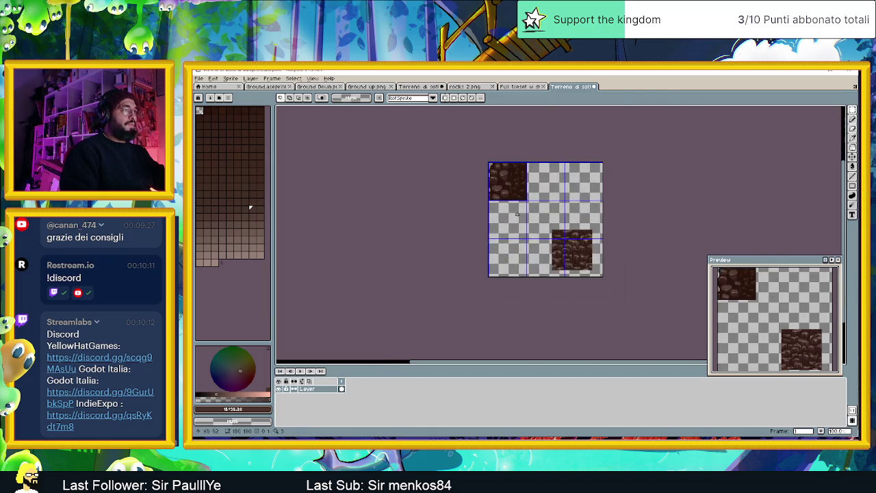
{"action": "scroll", "coordinate": [510, 256], "scroll_direction": "up", "scroll_amount": 1}
{"action": "scroll", "coordinate": [509, 256], "scroll_direction": "up", "scroll_amount": 1}
{"action": "key", "text": "ctrl+v"}
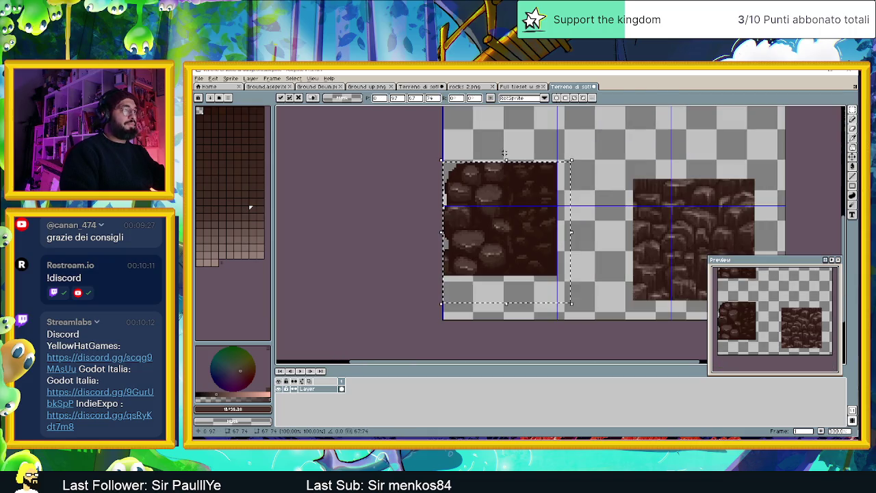
{"action": "scroll", "coordinate": [537, 252], "scroll_direction": "down", "scroll_amount": 1}
{"action": "scroll", "coordinate": [537, 252], "scroll_direction": "down", "scroll_amount": 1}
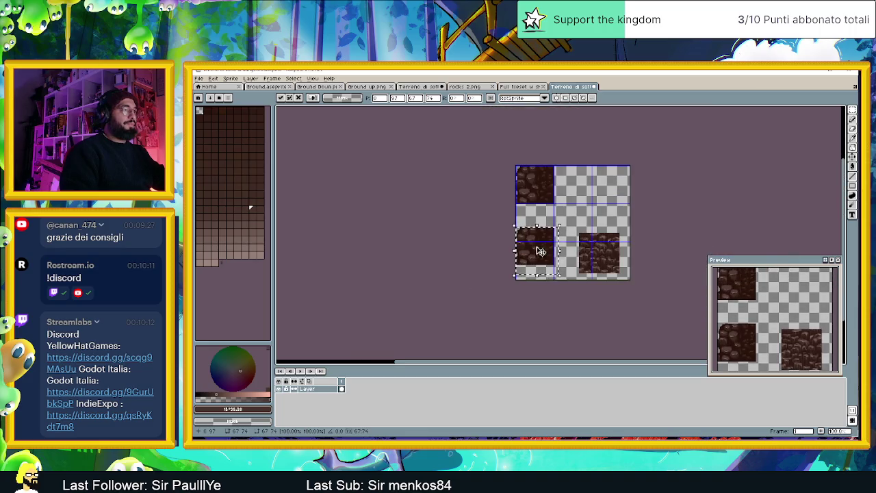
{"action": "left_click_drag", "start_coordinate": [537, 253], "coordinate": [545, 227]}
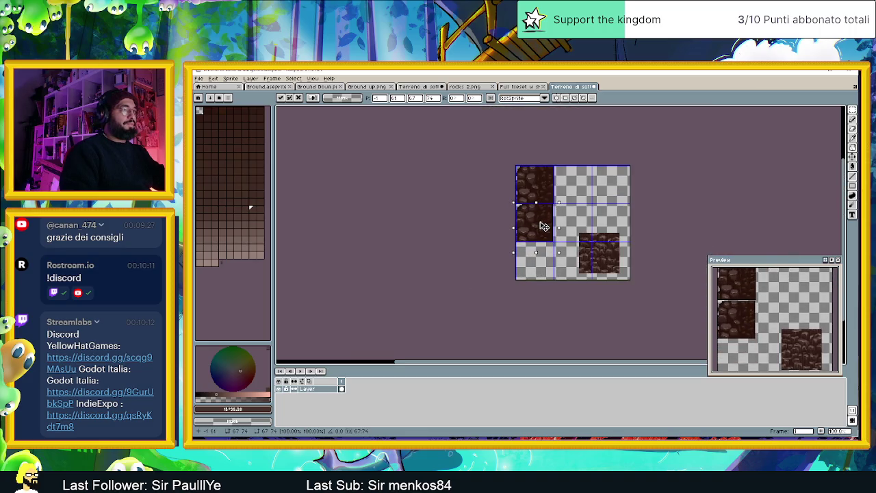
{"action": "key", "text": "Return"}
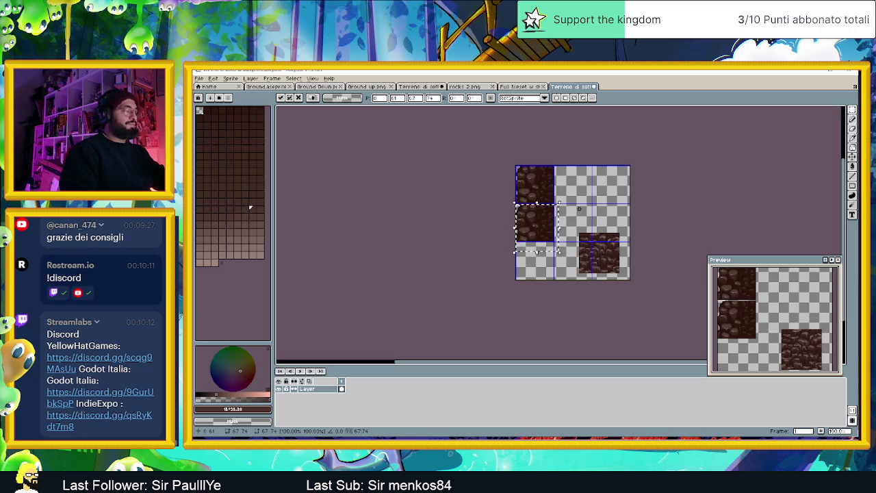
{"action": "key", "text": "ctrl+d"}
- Reselect the pasted tile and nudge it up so it meets the original
{"action": "scroll", "coordinate": [572, 209], "scroll_direction": "up", "scroll_amount": 3}
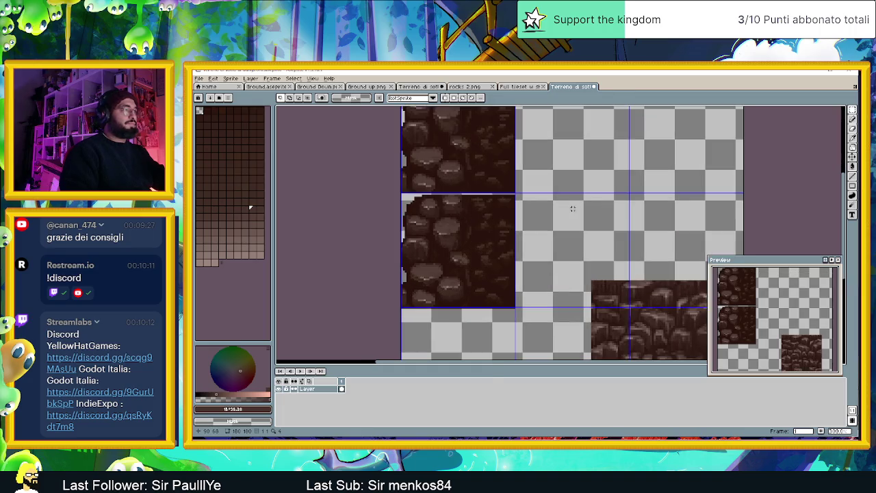
{"action": "left_click_drag", "start_coordinate": [544, 319], "coordinate": [377, 193]}
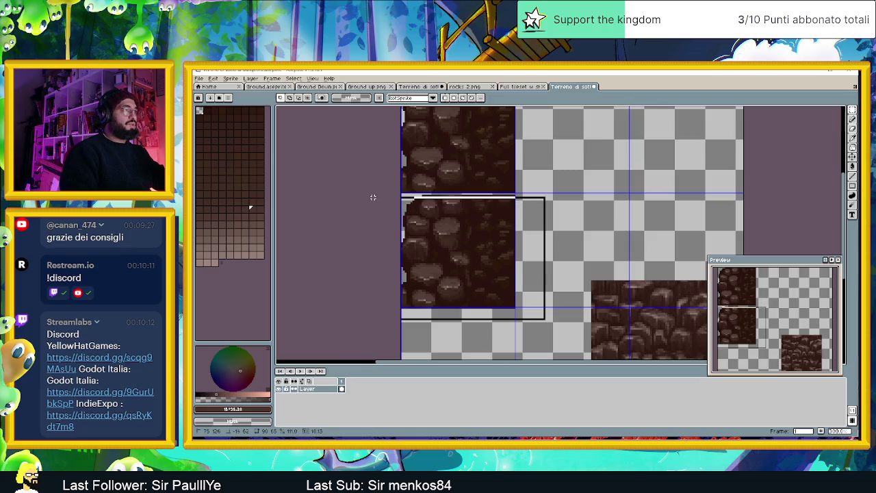
{"action": "left_click_drag", "start_coordinate": [376, 194], "coordinate": [375, 192]}
{"action": "left_click_drag", "start_coordinate": [442, 230], "coordinate": [446, 231]}
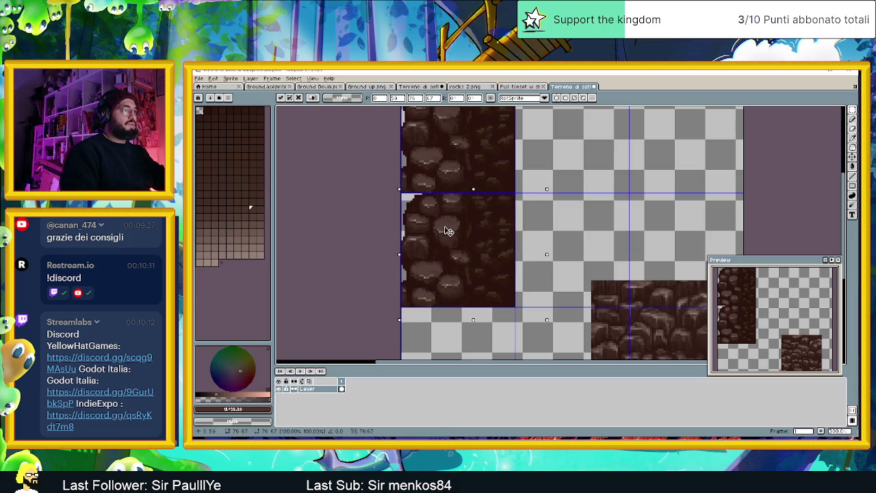
{"action": "key", "text": "ctrl+d"}
{"action": "scroll", "coordinate": [586, 195], "scroll_direction": "down", "scroll_amount": 2}
{"action": "scroll", "coordinate": [597, 178], "scroll_direction": "up", "scroll_amount": 1}
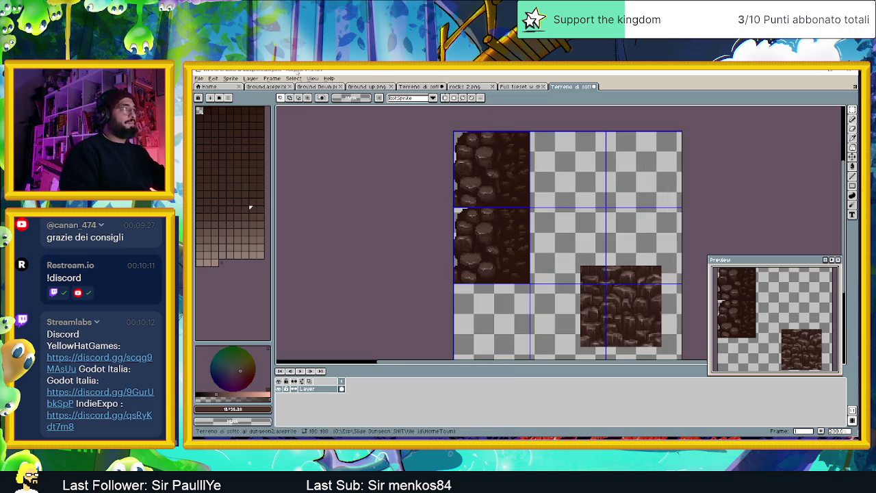
- Start a new sprite with width and height of 60 pixels
{"action": "left_click", "coordinate": [199, 78]}
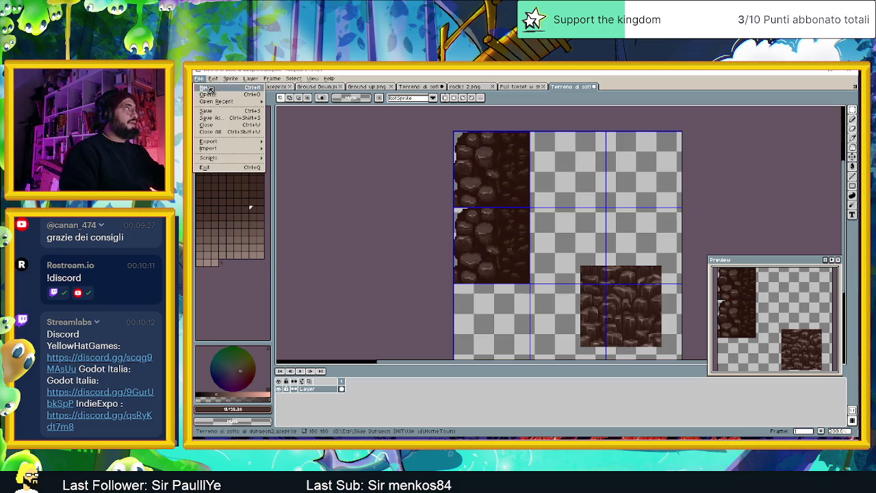
{"action": "left_click", "coordinate": [209, 89]}
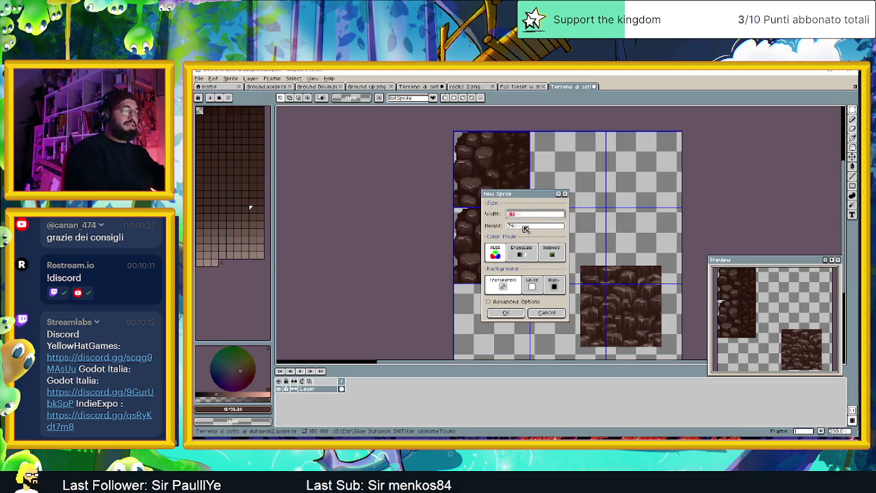
{"action": "left_click", "coordinate": [526, 229]}
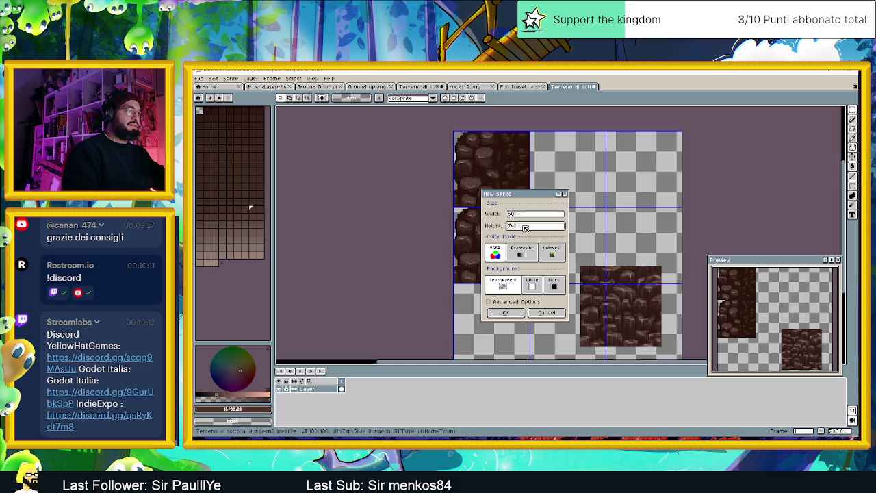
{"action": "double_click", "coordinate": [526, 229]}
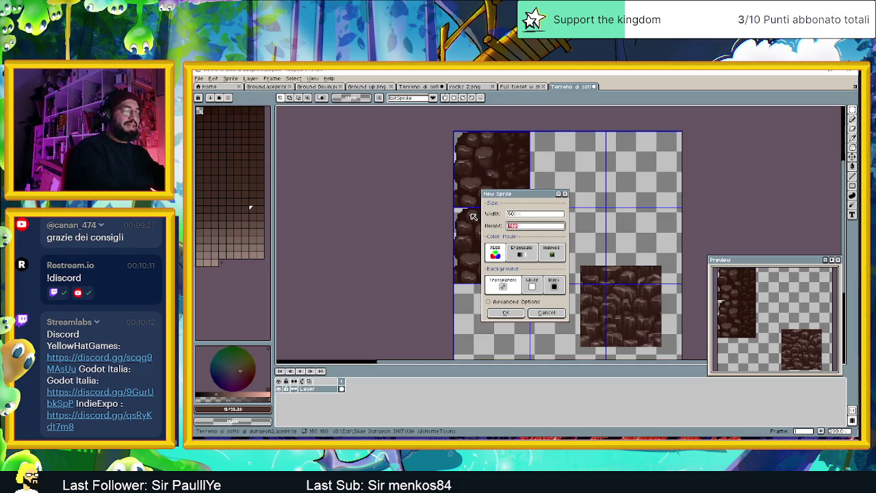
{"action": "type", "text": "60"}
{"action": "left_click", "coordinate": [505, 312]}
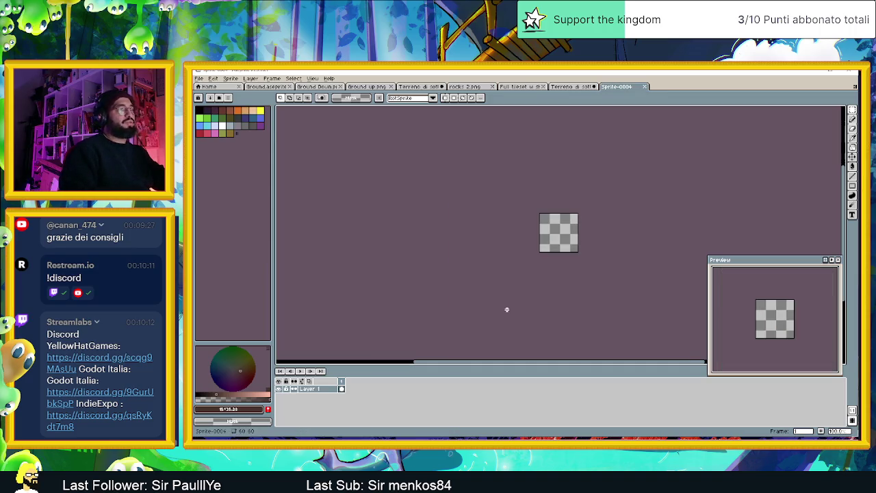
- Paste the cobblestone tile into Sprite-0004 and preview it with Tiled in Y Axis mode
{"action": "scroll", "coordinate": [560, 267], "scroll_direction": "up", "scroll_amount": 1}
{"action": "key", "text": "ctrl+v"}
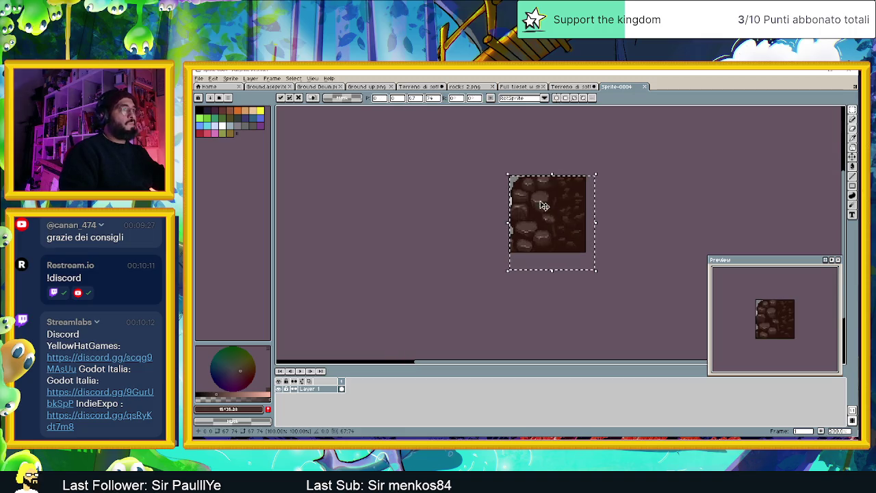
{"action": "left_click", "coordinate": [312, 78]}
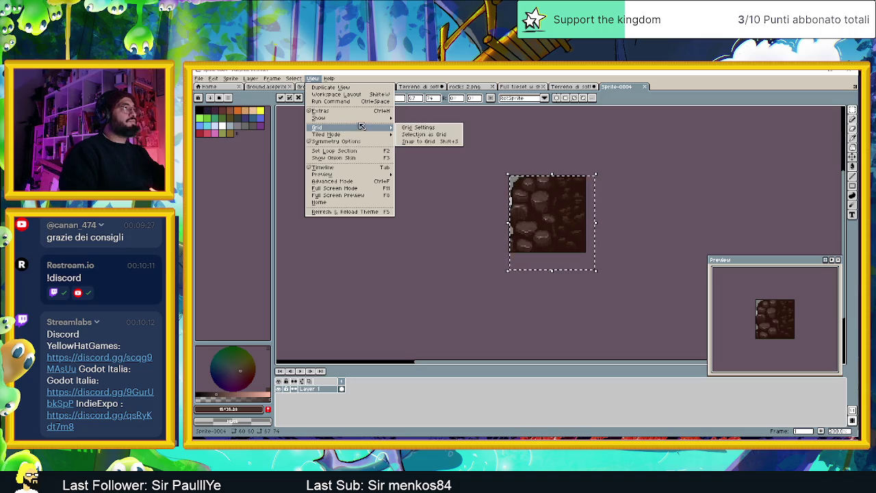
{"action": "mouse_move", "coordinate": [326, 134]}
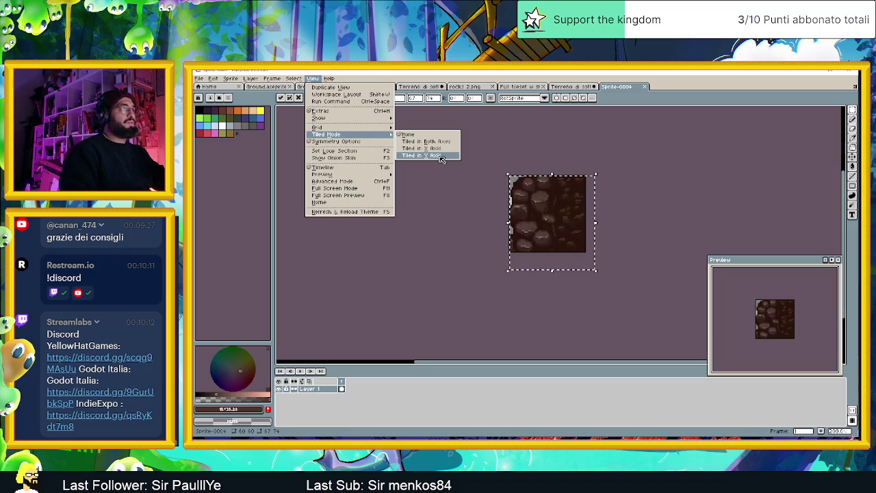
{"action": "left_click", "coordinate": [442, 158]}
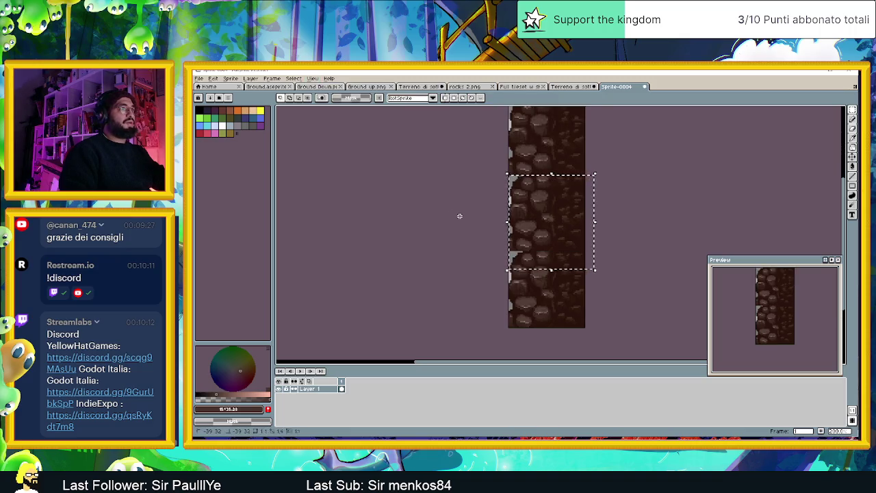
{"action": "scroll", "coordinate": [619, 215], "scroll_direction": "down", "scroll_amount": 2}
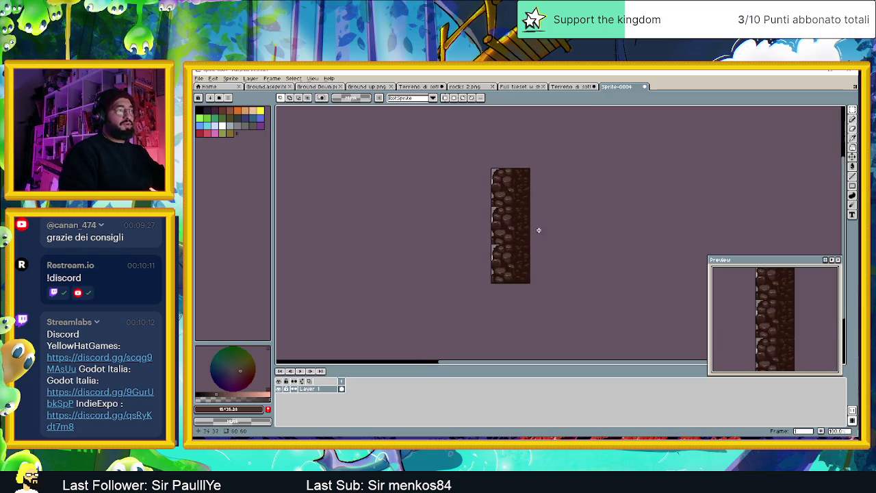
{"action": "scroll", "coordinate": [538, 229], "scroll_direction": "up", "scroll_amount": 1}
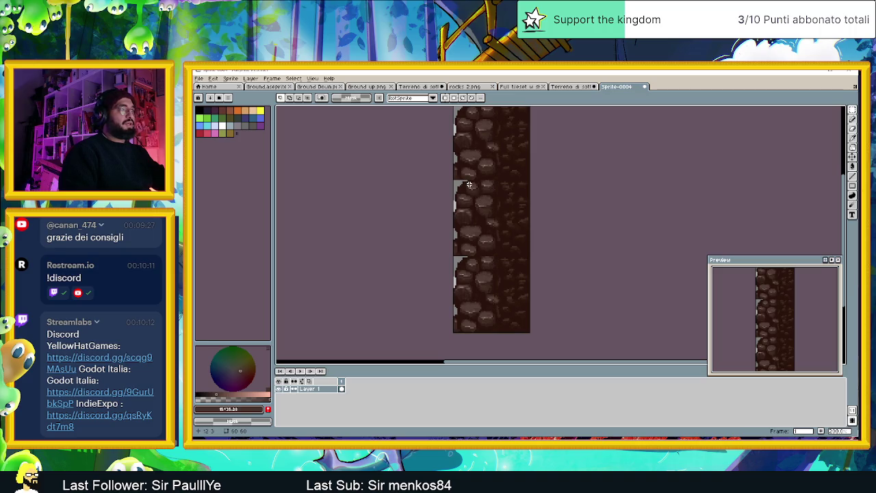
{"action": "scroll", "coordinate": [468, 185], "scroll_direction": "up", "scroll_amount": 1}
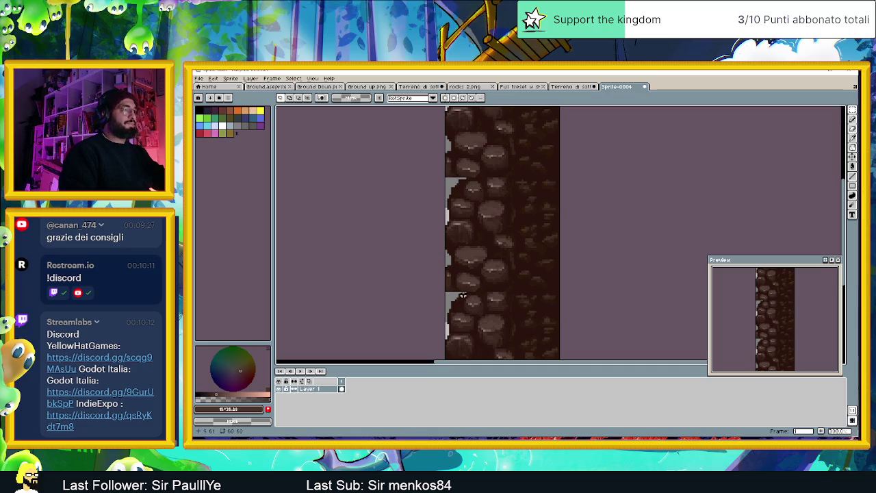
{"action": "scroll", "coordinate": [463, 219], "scroll_direction": "down", "scroll_amount": 2}
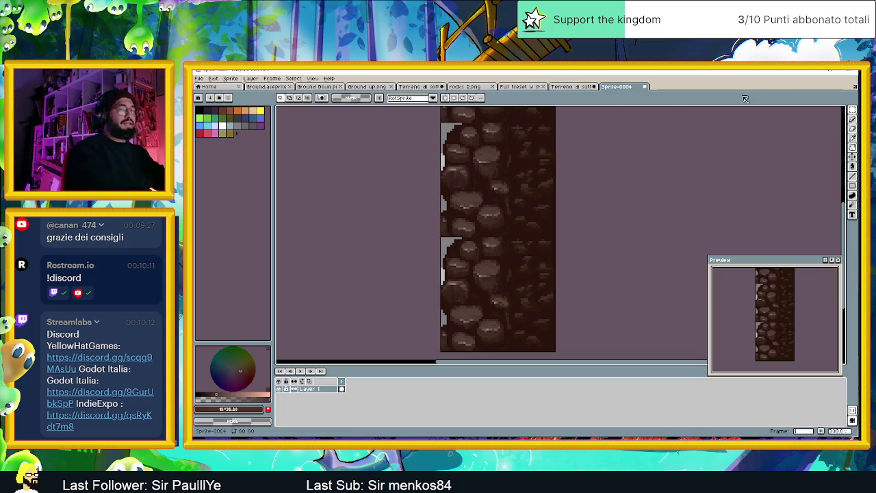
{"action": "left_click", "coordinate": [852, 119]}
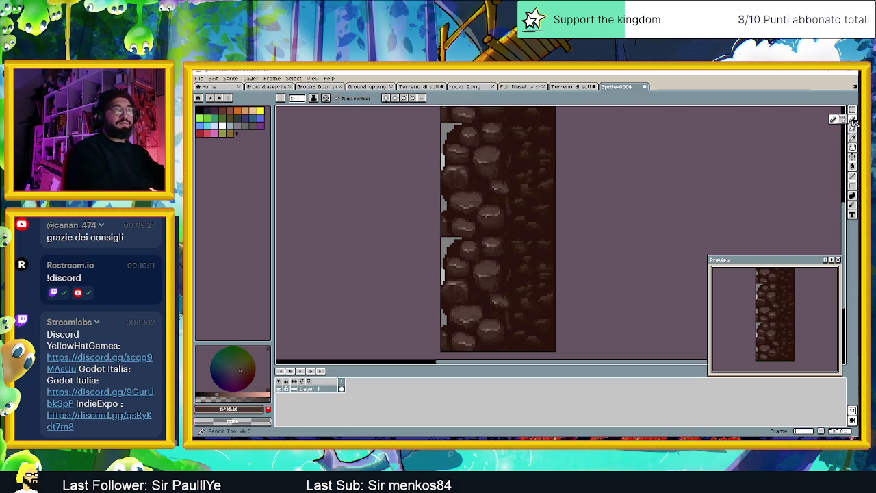
- Sample a dark brown, try painting over the grey gap on the left edge, then undo
{"action": "left_click", "coordinate": [448, 252], "text": "alt"}
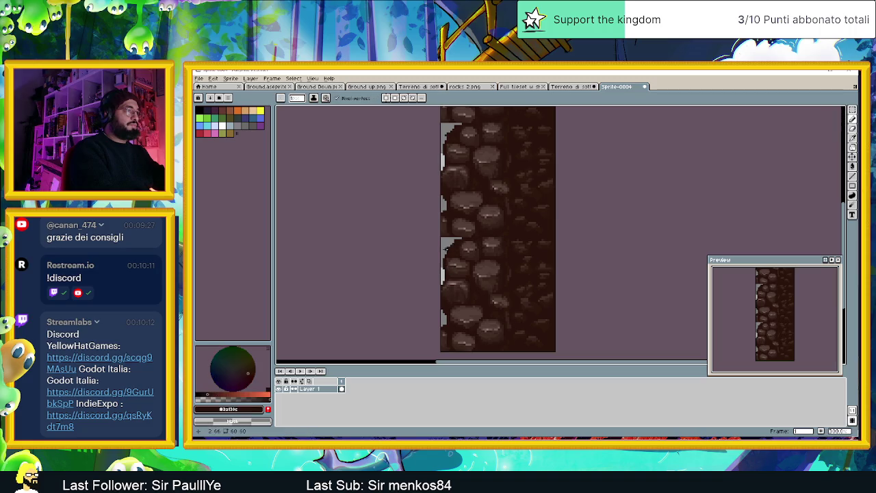
{"action": "left_click", "coordinate": [447, 239]}
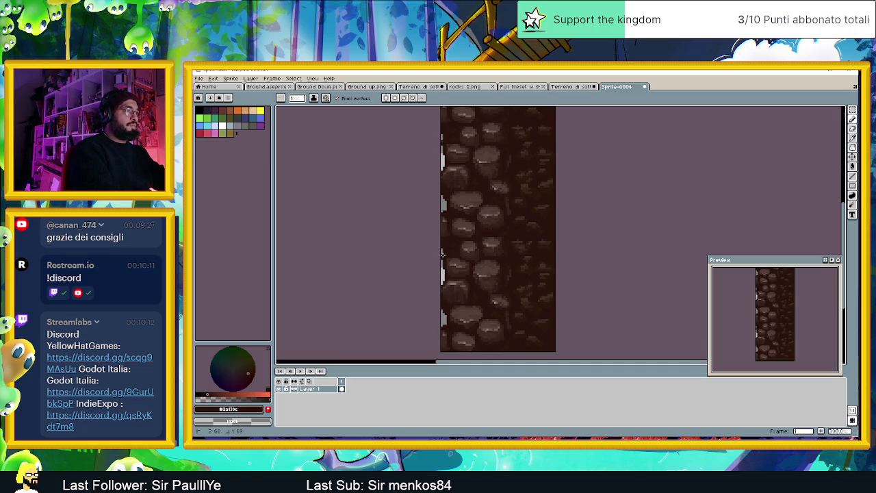
{"action": "key", "text": "ctrl+z"}
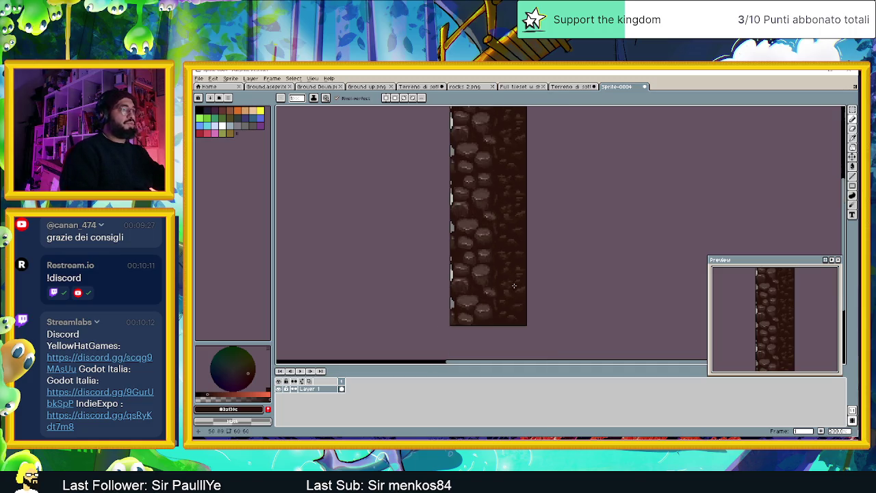
- Inspect the whole tile column and eyedrop the dark brown #3c1f10 as the drawing colour
{"action": "scroll", "coordinate": [514, 285], "scroll_direction": "down", "scroll_amount": 1}
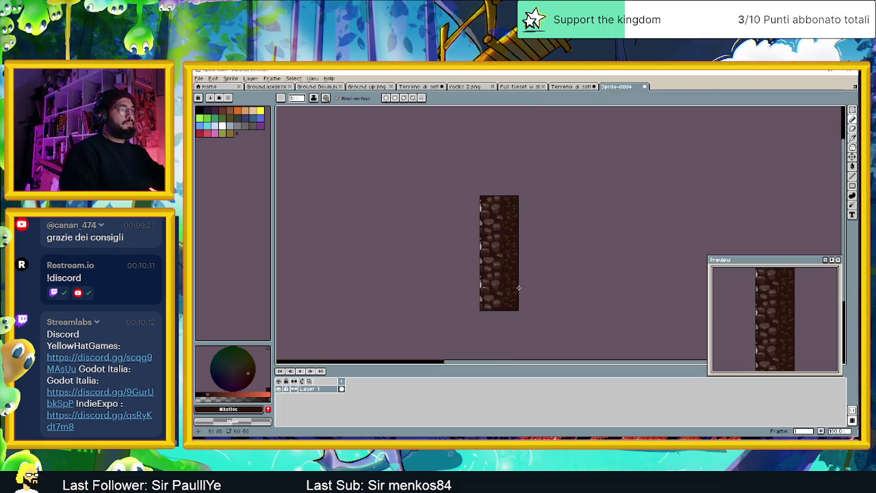
{"action": "left_click_drag", "start_coordinate": [522, 280], "coordinate": [458, 281]}
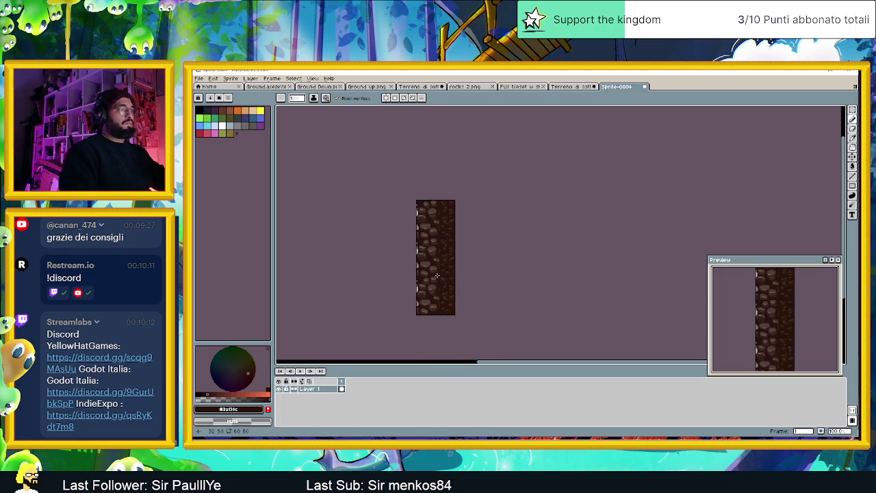
{"action": "scroll", "coordinate": [437, 275], "scroll_direction": "up", "scroll_amount": 1}
{"action": "scroll", "coordinate": [412, 234], "scroll_direction": "up", "scroll_amount": 1}
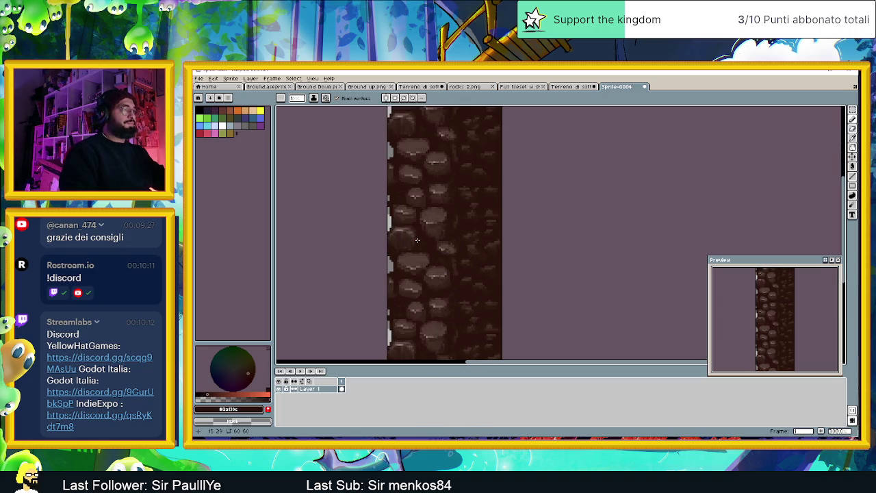
{"action": "scroll", "coordinate": [421, 245], "scroll_direction": "down", "scroll_amount": 2}
{"action": "scroll", "coordinate": [423, 249], "scroll_direction": "down", "scroll_amount": 1}
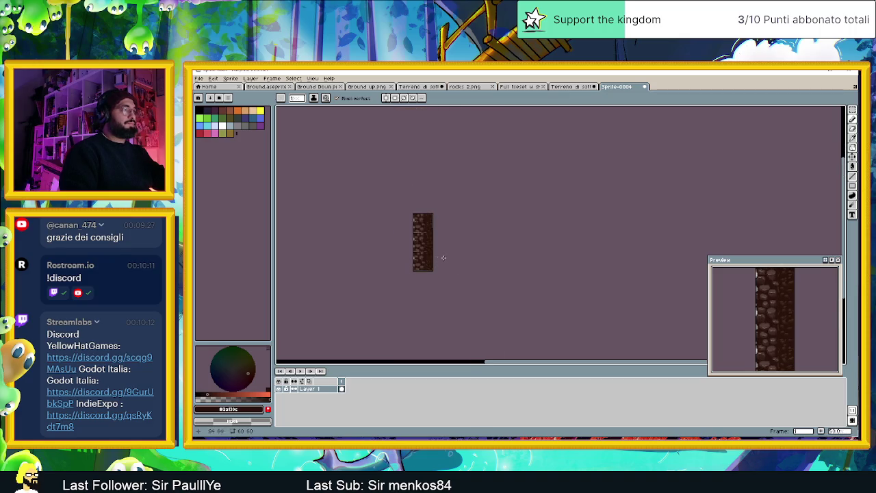
{"action": "scroll", "coordinate": [438, 257], "scroll_direction": "up", "scroll_amount": 2}
{"action": "scroll", "coordinate": [418, 233], "scroll_direction": "up", "scroll_amount": 1}
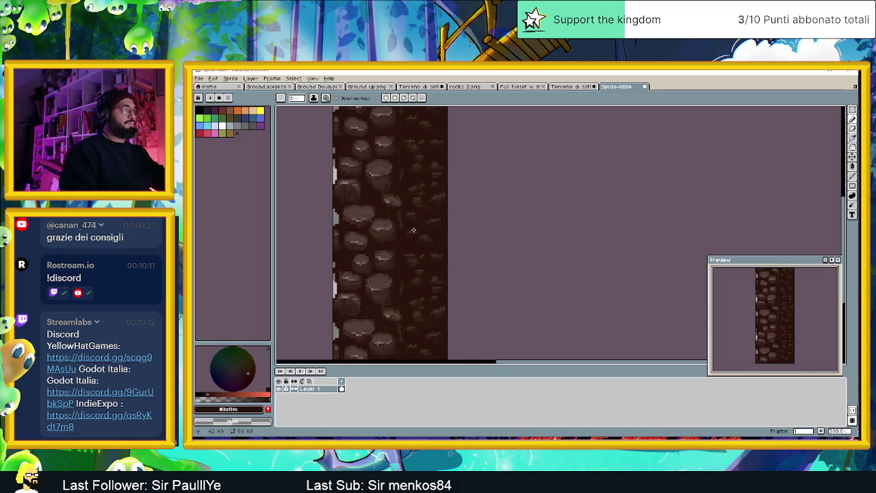
{"action": "scroll", "coordinate": [428, 225], "scroll_direction": "up", "scroll_amount": 1}
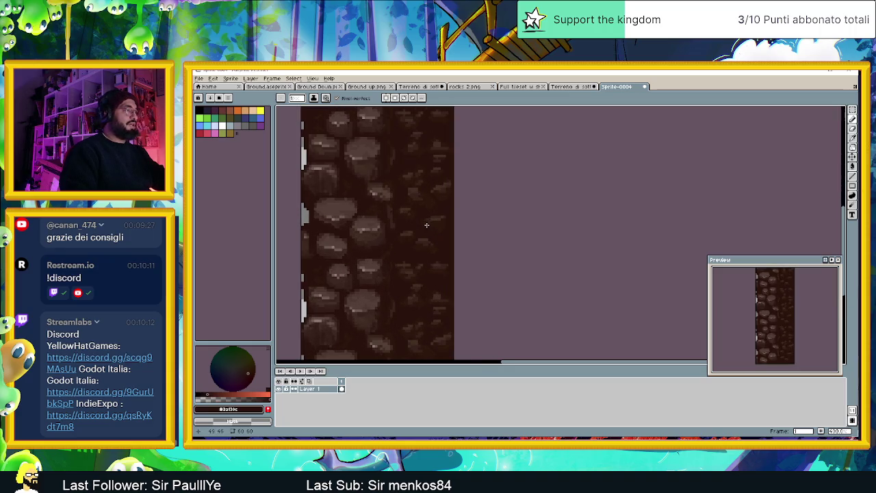
{"action": "scroll", "coordinate": [426, 225], "scroll_direction": "down", "scroll_amount": 1}
{"action": "scroll", "coordinate": [427, 224], "scroll_direction": "down", "scroll_amount": 1}
{"action": "scroll", "coordinate": [426, 224], "scroll_direction": "down", "scroll_amount": 1}
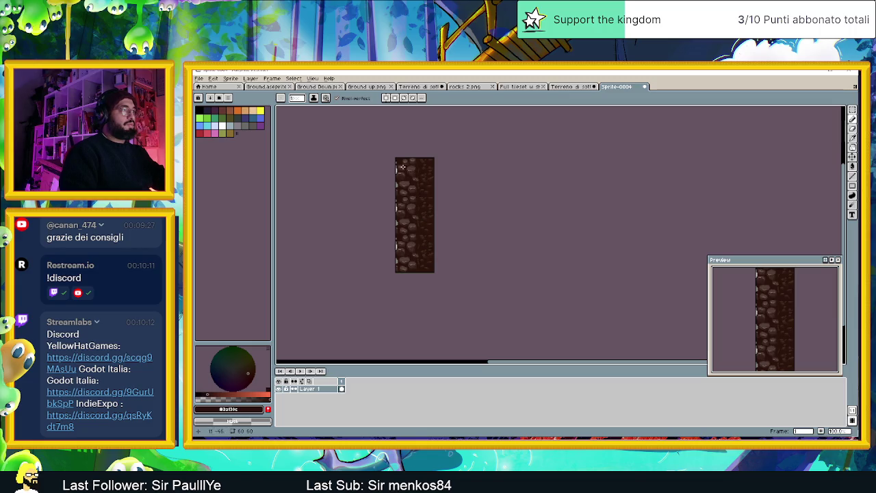
{"action": "scroll", "coordinate": [401, 233], "scroll_direction": "up", "scroll_amount": 1}
{"action": "scroll", "coordinate": [396, 254], "scroll_direction": "up", "scroll_amount": 2}
{"action": "scroll", "coordinate": [396, 254], "scroll_direction": "up", "scroll_amount": 1}
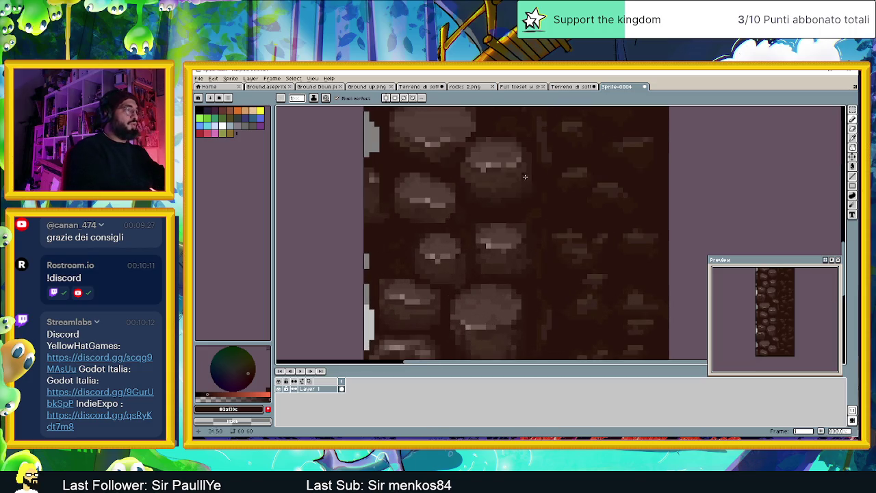
{"action": "left_click", "coordinate": [408, 273], "text": "alt"}
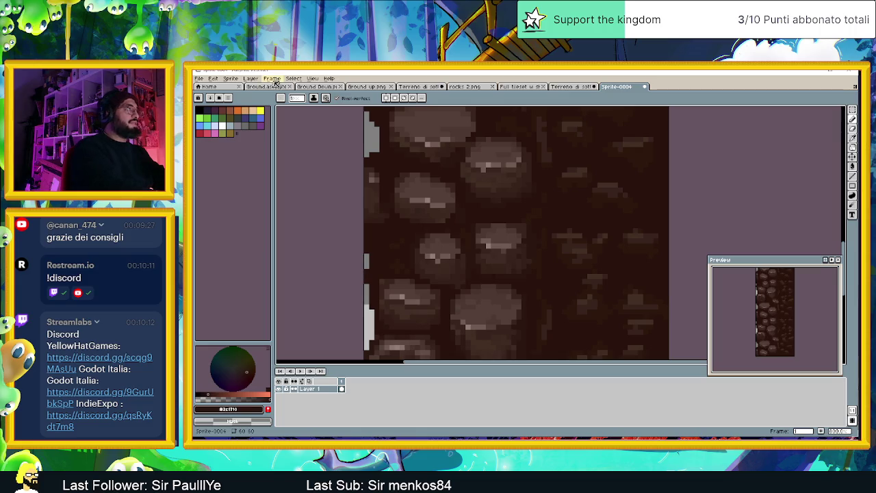
- Turn on the grid overlay in Sprite-0004
{"action": "left_click", "coordinate": [312, 78]}
{"action": "mouse_move", "coordinate": [318, 118]}
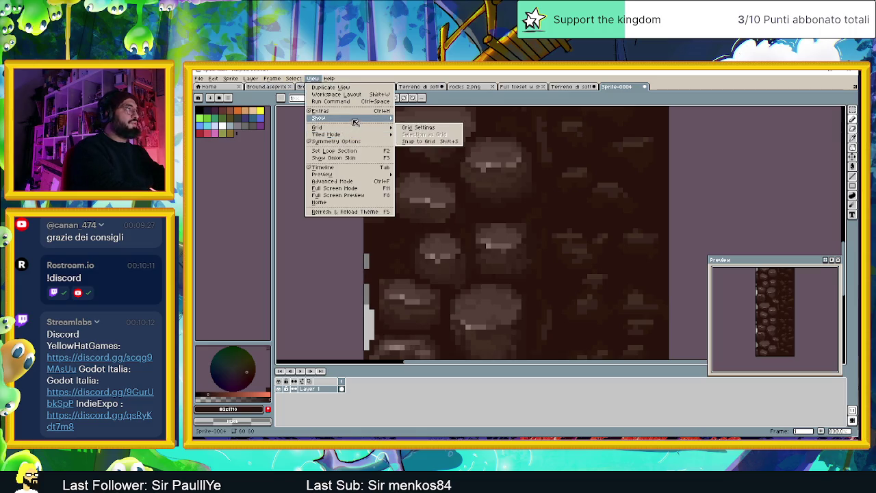
{"action": "left_click", "coordinate": [408, 132]}
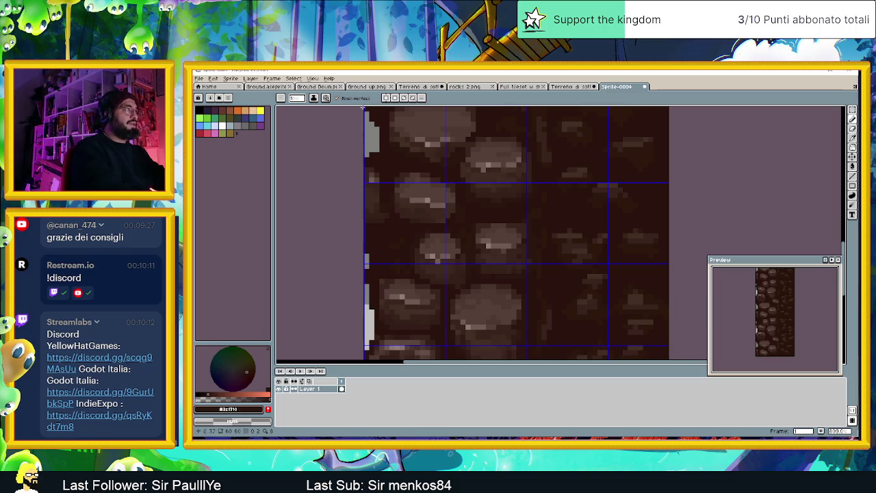
{"action": "left_click", "coordinate": [313, 79]}
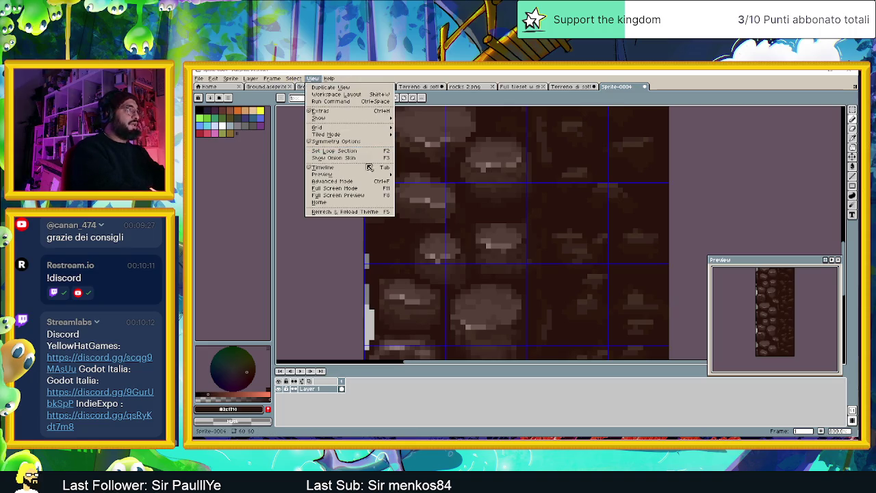
{"action": "mouse_move", "coordinate": [349, 127]}
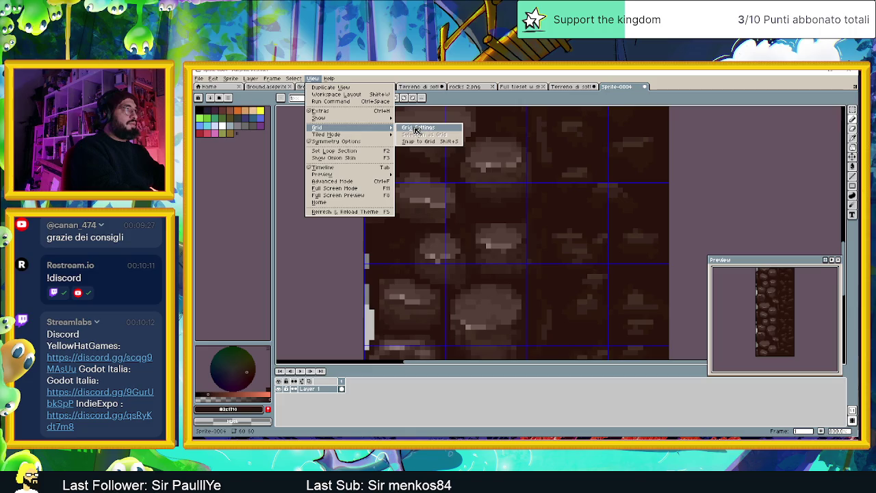
- Set the grid width and height to 60 pixels
{"action": "left_click", "coordinate": [419, 129]}
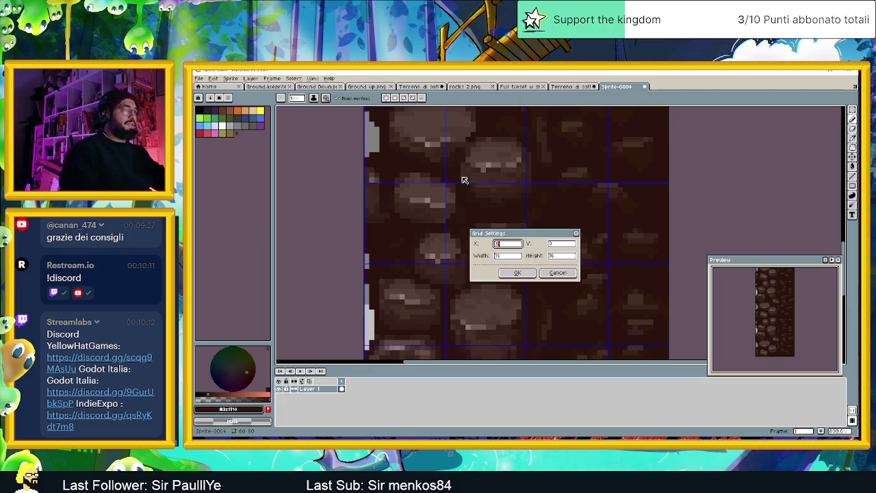
{"action": "left_click", "coordinate": [512, 255]}
{"action": "type", "text": "50"}
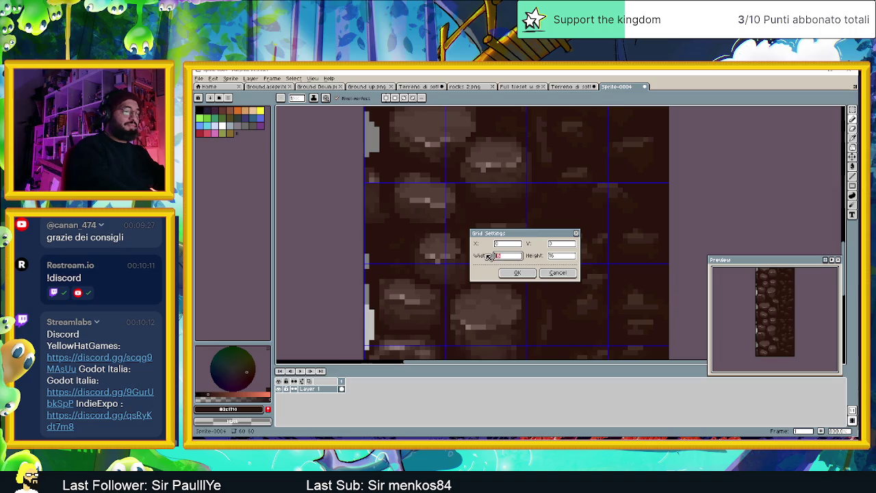
{"action": "left_click", "coordinate": [571, 260]}
{"action": "type", "text": "60"}
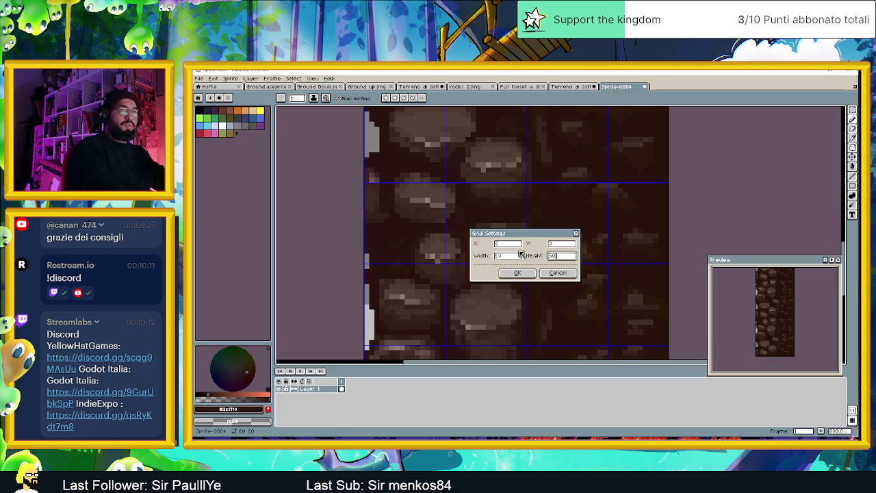
{"action": "left_click", "coordinate": [518, 272]}
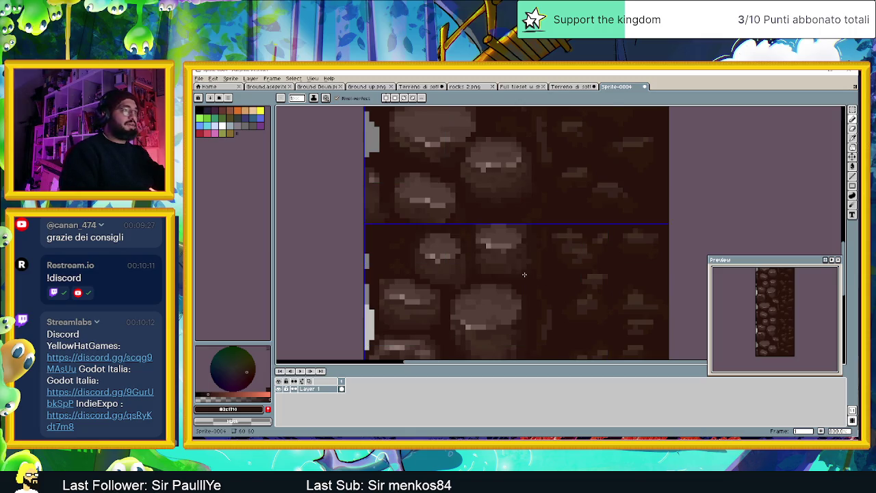
{"action": "scroll", "coordinate": [508, 240], "scroll_direction": "down", "scroll_amount": 2}
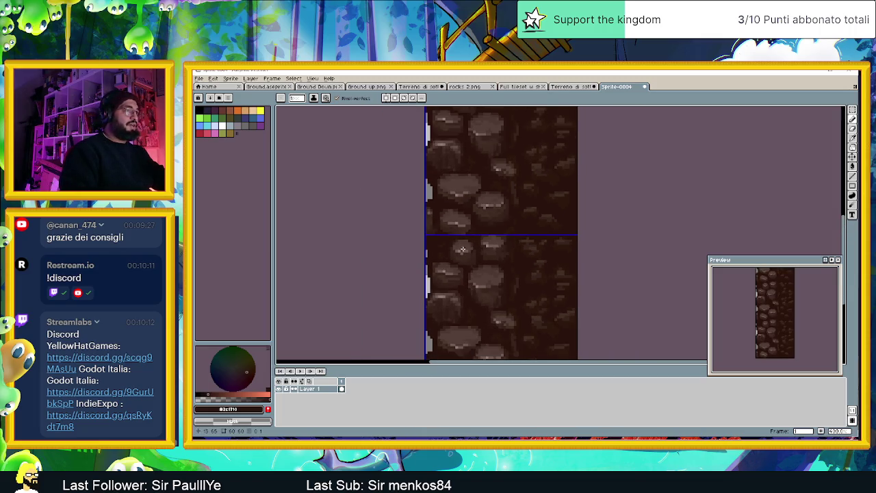
{"action": "scroll", "coordinate": [464, 249], "scroll_direction": "up", "scroll_amount": 1}
{"action": "scroll", "coordinate": [445, 243], "scroll_direction": "up", "scroll_amount": 2}
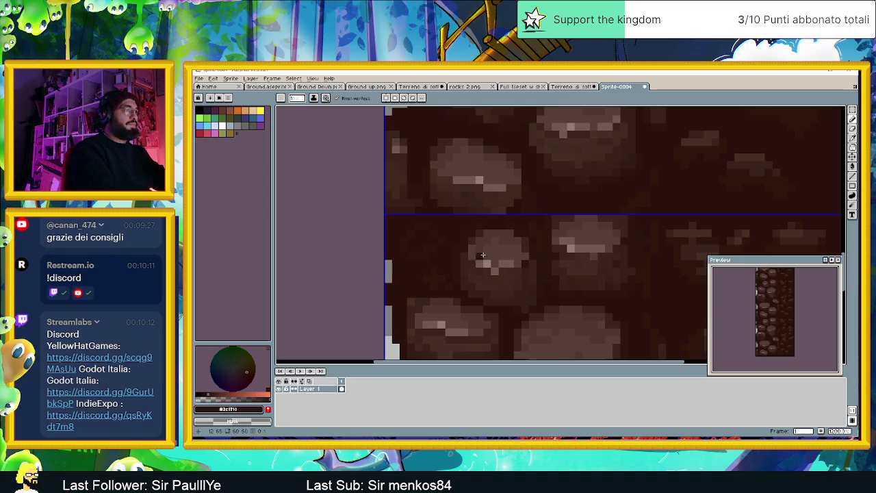
{"action": "left_click", "coordinate": [472, 248], "text": "alt"}
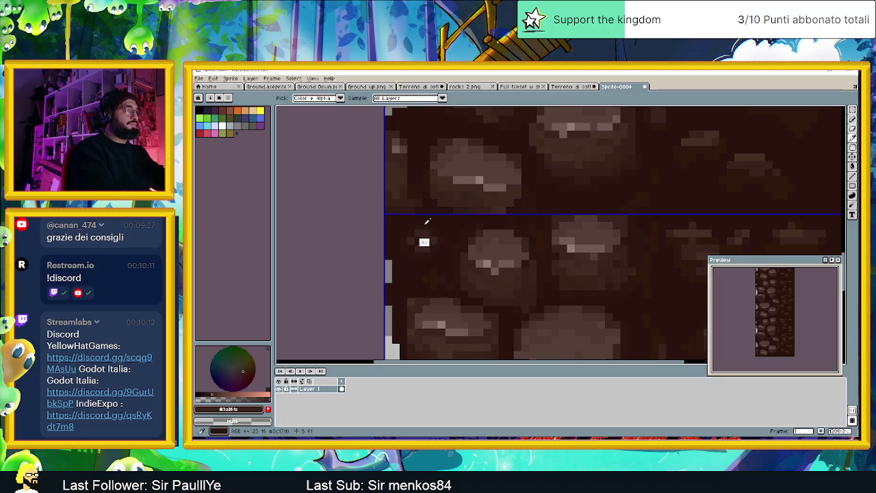
{"action": "left_click", "coordinate": [423, 224], "text": "alt"}
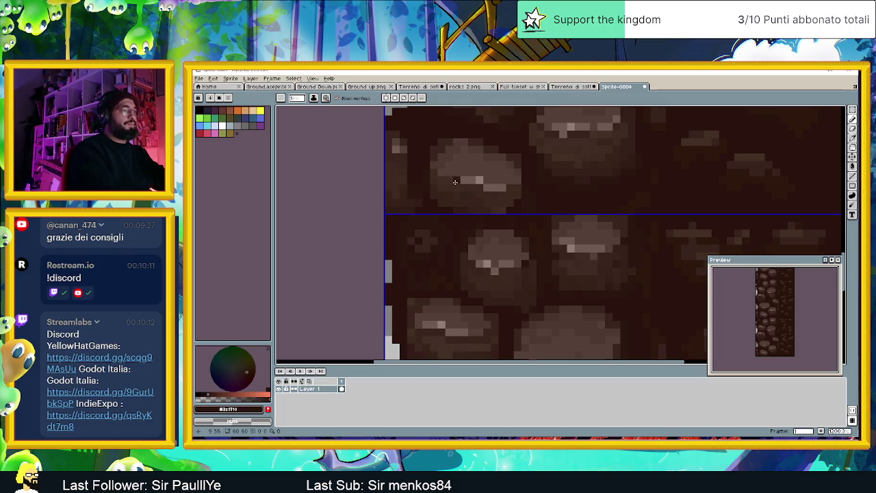
{"action": "key", "text": "alt"}
{"action": "left_click", "coordinate": [487, 294], "text": "alt"}
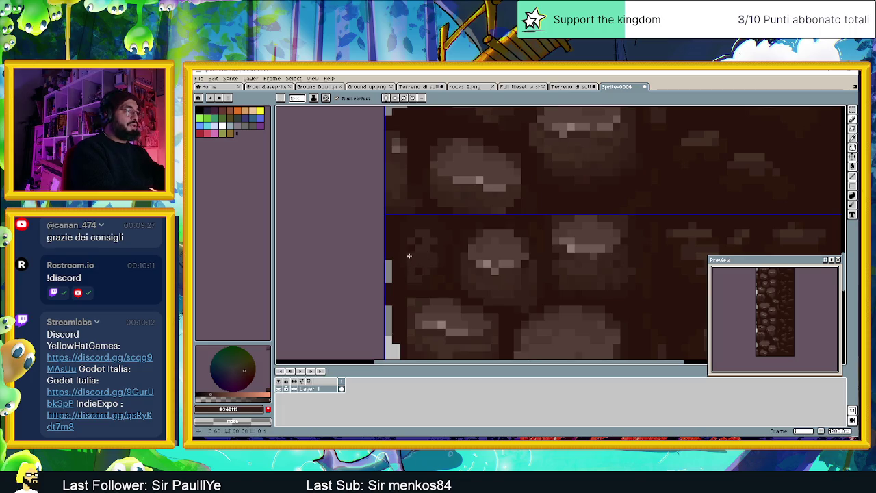
{"action": "left_click", "coordinate": [404, 277], "text": "alt"}
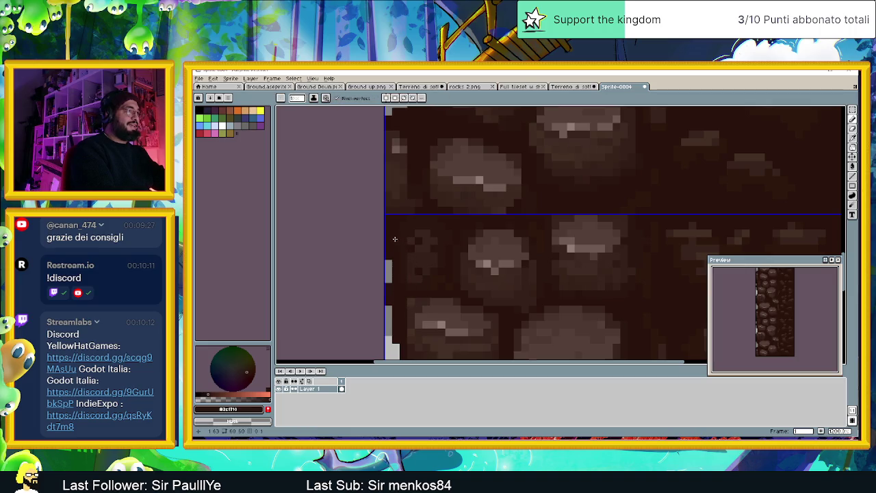
- Sample the gap brown #3c1f16 and stone tone #4d3533, painting lighter pixels onto the stone
{"action": "left_click", "coordinate": [400, 283], "text": "alt"}
{"action": "left_click", "coordinate": [414, 254], "text": "alt"}
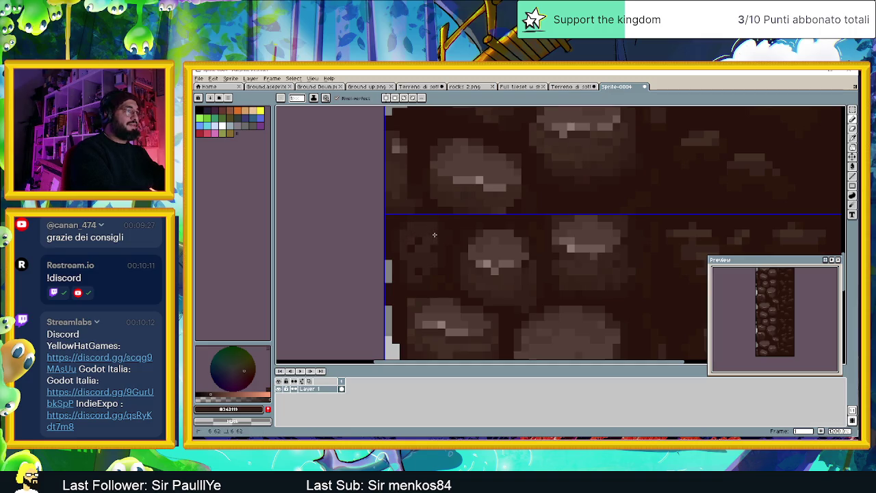
{"action": "key", "text": "alt"}
{"action": "left_click", "coordinate": [403, 262], "text": "alt"}
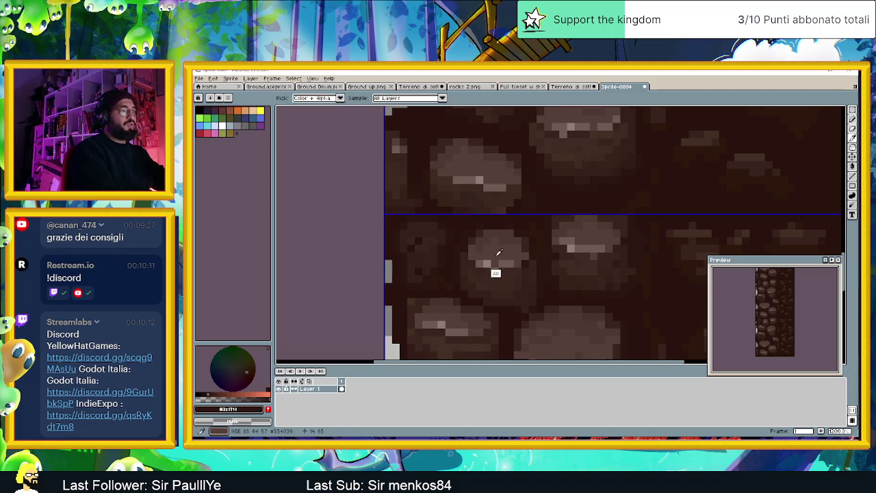
{"action": "left_click", "coordinate": [497, 245], "text": "alt"}
{"action": "mouse_move", "coordinate": [414, 226]}
{"action": "left_mouse_down"}
{"action": "mouse_move", "coordinate": [427, 227]}
{"action": "mouse_move", "coordinate": [432, 248]}
{"action": "left_mouse_up"}
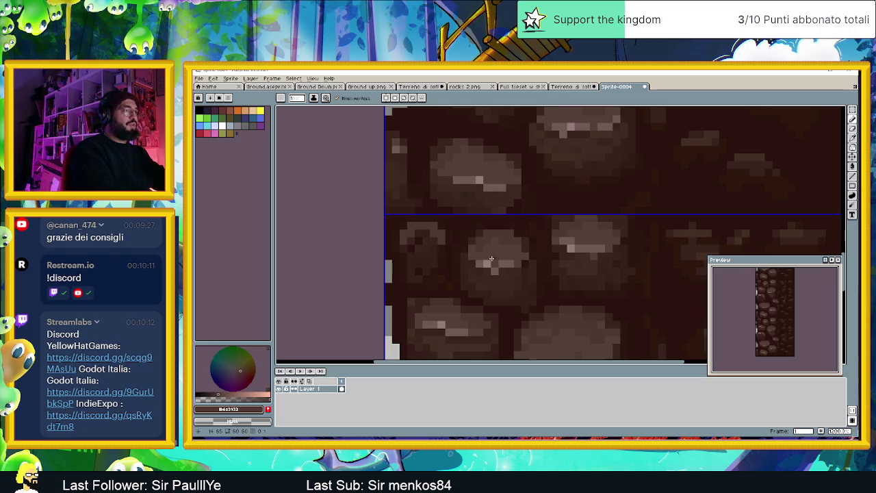
- Highlight and retouch the left stone, then sample the darker brown #4d3932 from the rocks
{"action": "left_click", "coordinate": [499, 251], "text": "alt"}
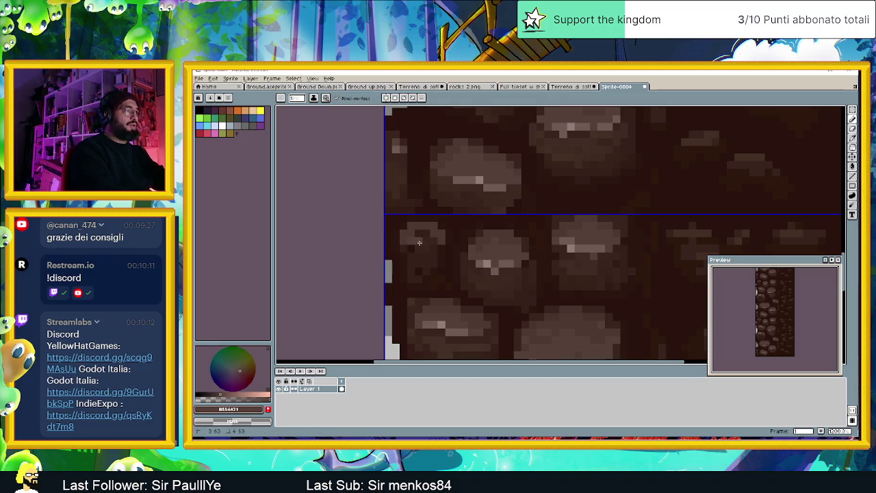
{"action": "left_click_drag", "start_coordinate": [418, 236], "coordinate": [416, 257]}
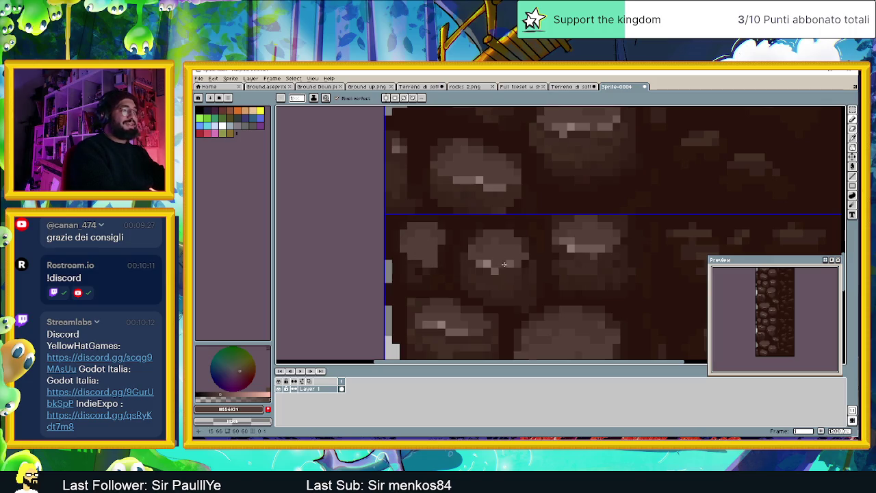
{"action": "key", "text": "i"}
{"action": "left_click", "coordinate": [487, 262], "text": "alt"}
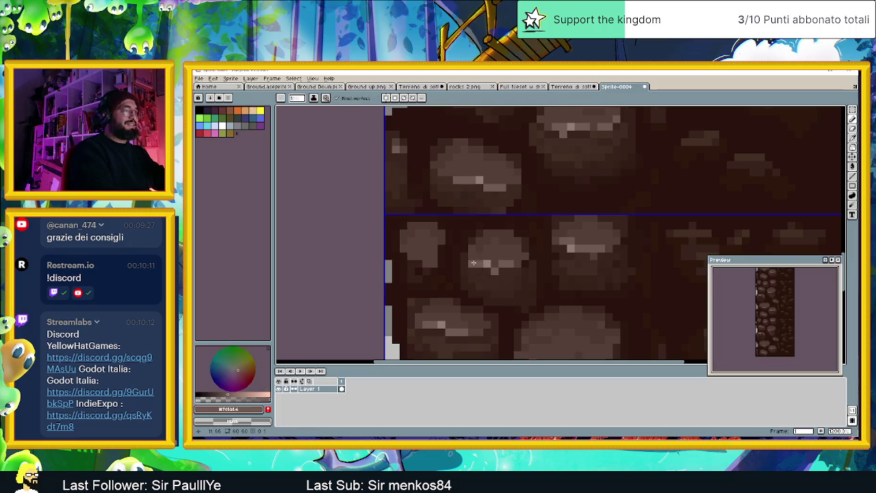
{"action": "left_click", "coordinate": [419, 257], "text": "alt"}
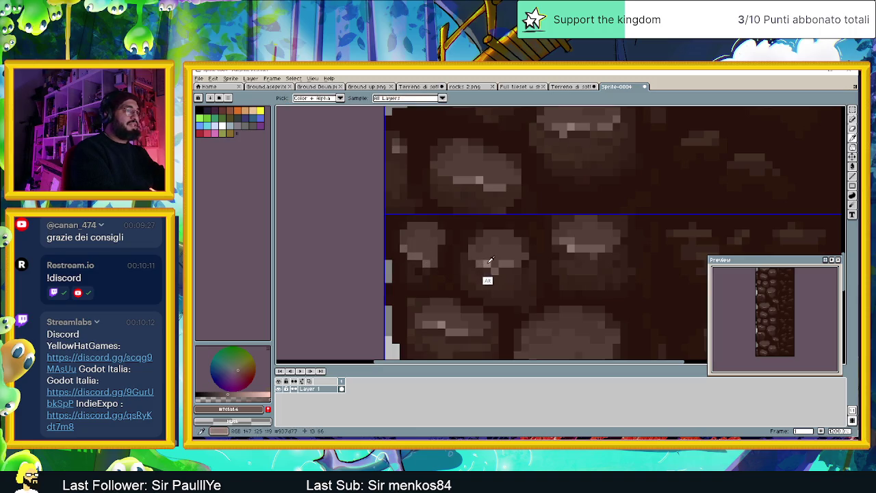
{"action": "left_click", "coordinate": [486, 262], "text": "alt"}
{"action": "left_click", "coordinate": [415, 260]}
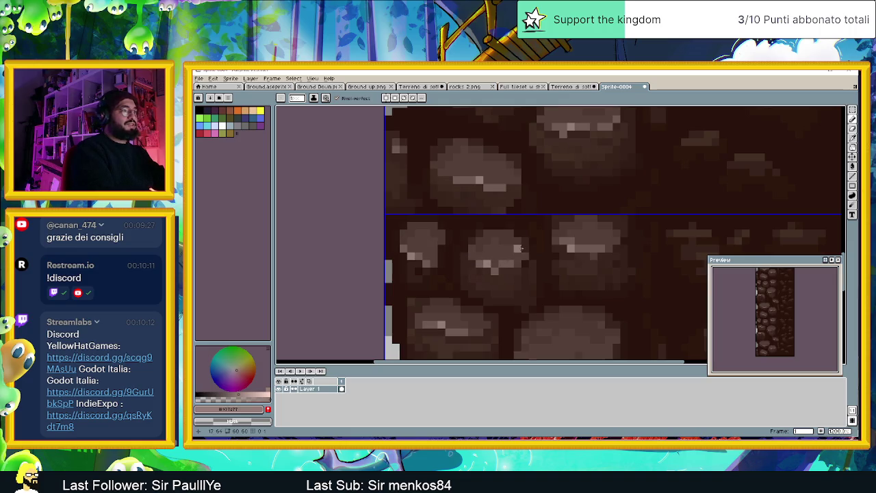
{"action": "left_click", "coordinate": [428, 236], "text": "alt"}
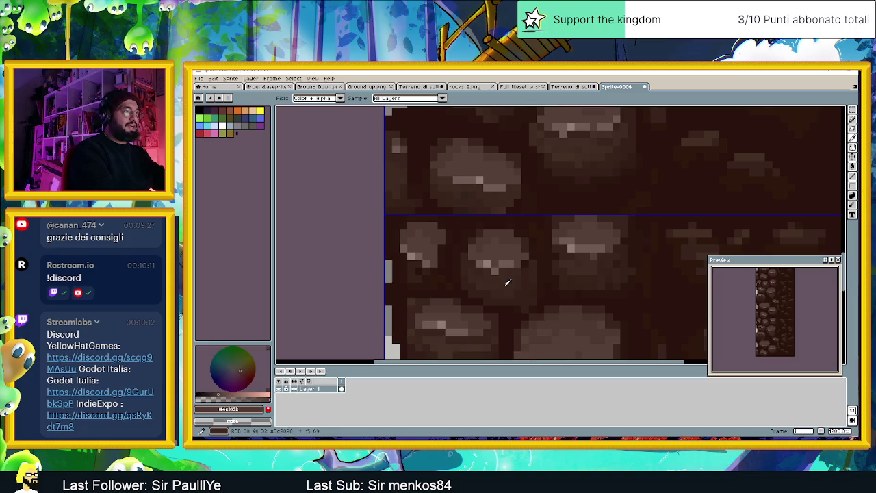
{"action": "left_click", "coordinate": [479, 281], "text": "alt"}
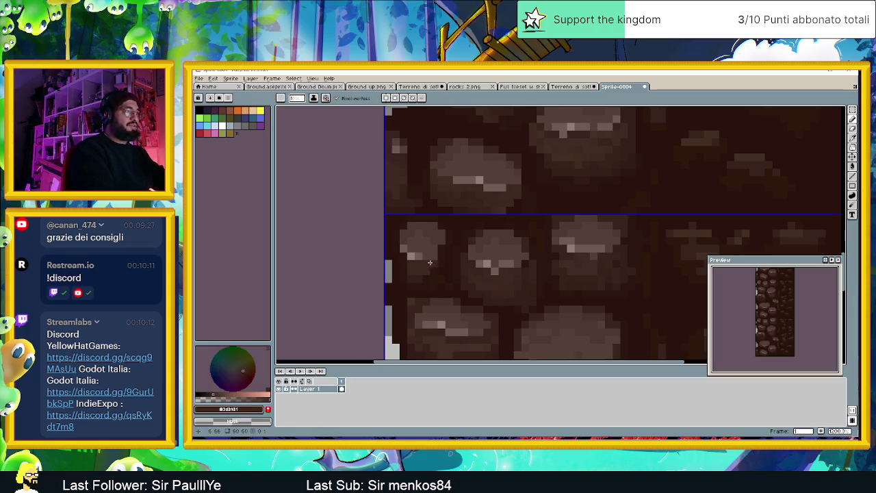
- Sample another dark rock shade, then zoom out over the stacked tiles and back in
{"action": "left_click", "coordinate": [506, 287], "text": "alt"}
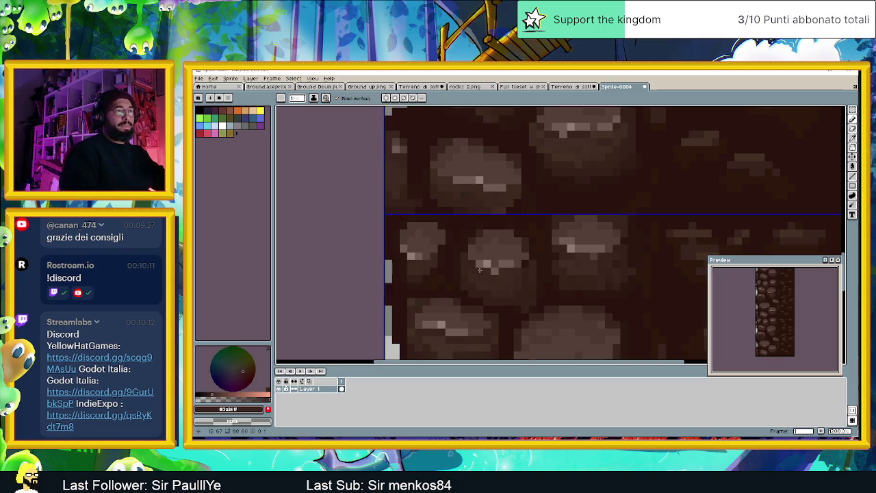
{"action": "scroll", "coordinate": [479, 270], "scroll_direction": "down", "scroll_amount": 1}
{"action": "scroll", "coordinate": [479, 270], "scroll_direction": "down", "scroll_amount": 1}
{"action": "scroll", "coordinate": [481, 270], "scroll_direction": "down", "scroll_amount": 1}
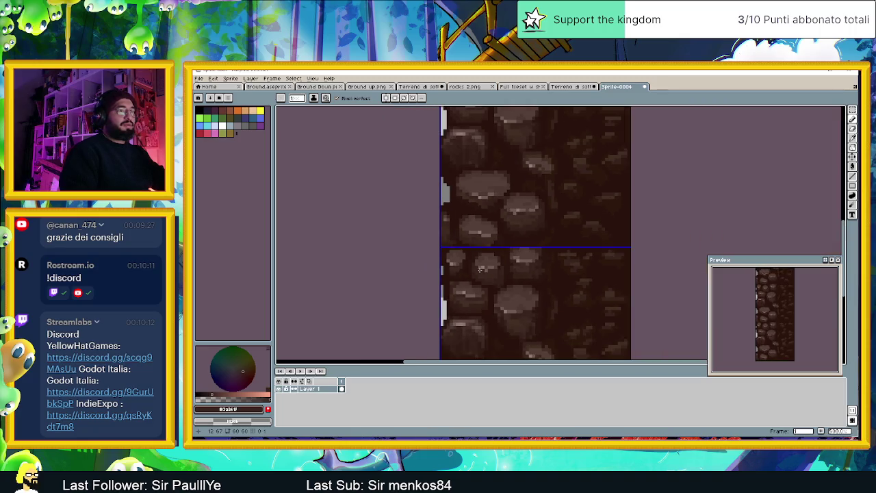
{"action": "scroll", "coordinate": [480, 270], "scroll_direction": "down", "scroll_amount": 1}
{"action": "scroll", "coordinate": [479, 265], "scroll_direction": "down", "scroll_amount": 1}
{"action": "scroll", "coordinate": [451, 262], "scroll_direction": "down", "scroll_amount": 1}
{"action": "scroll", "coordinate": [424, 261], "scroll_direction": "down", "scroll_amount": 1}
{"action": "scroll", "coordinate": [404, 258], "scroll_direction": "down", "scroll_amount": 1}
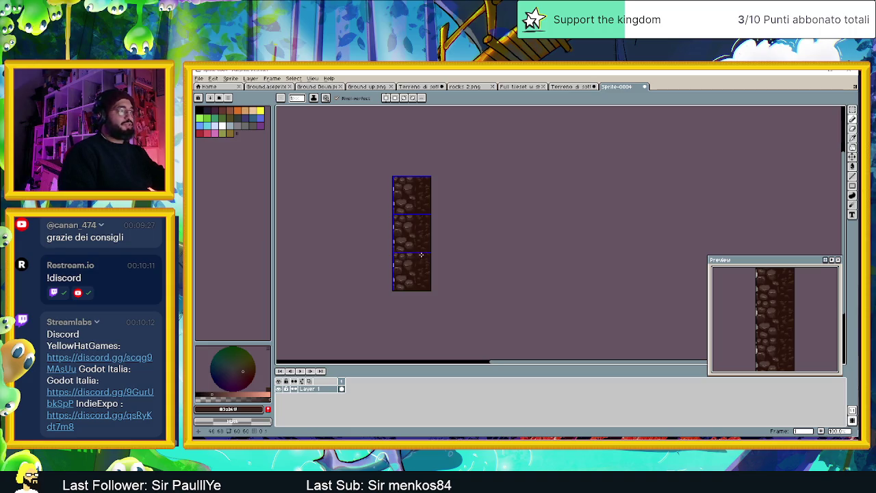
{"action": "scroll", "coordinate": [424, 240], "scroll_direction": "up", "scroll_amount": 1}
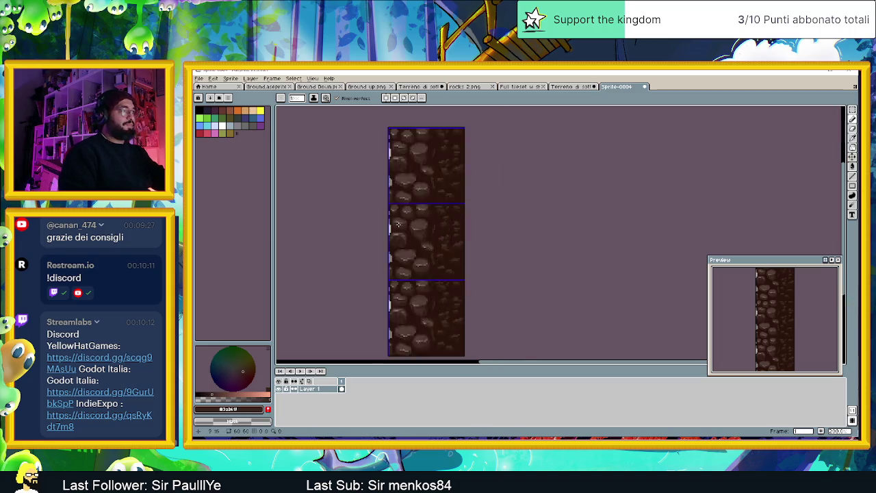
{"action": "scroll", "coordinate": [414, 245], "scroll_direction": "up", "scroll_amount": 1}
{"action": "scroll", "coordinate": [424, 266], "scroll_direction": "up", "scroll_amount": 1}
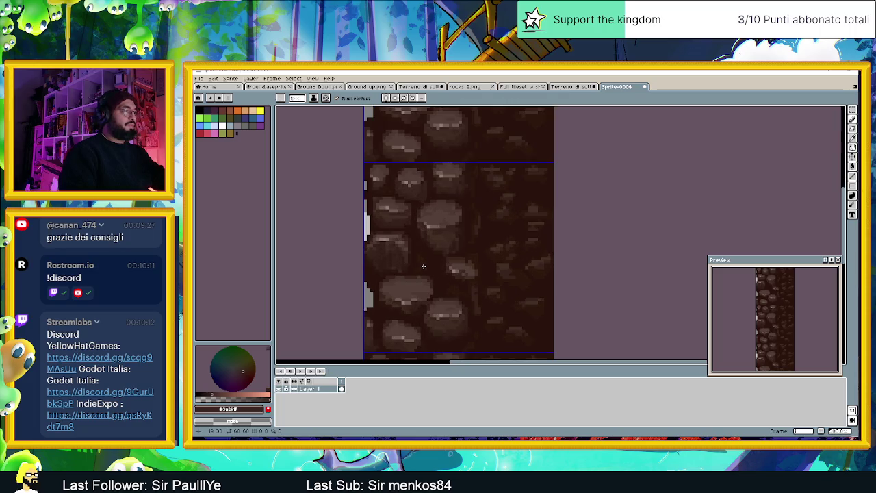
{"action": "scroll", "coordinate": [423, 266], "scroll_direction": "up", "scroll_amount": 1}
{"action": "scroll", "coordinate": [424, 266], "scroll_direction": "down", "scroll_amount": 1}
{"action": "scroll", "coordinate": [424, 266], "scroll_direction": "up", "scroll_amount": 1}
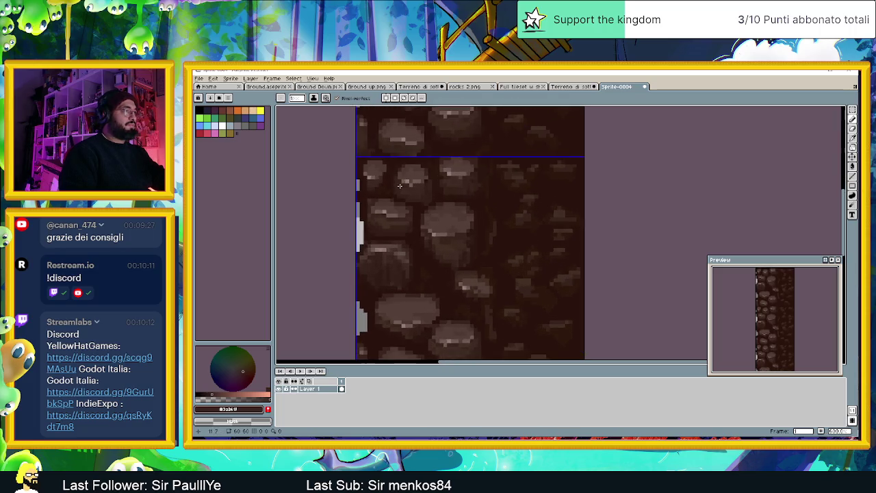
{"action": "scroll", "coordinate": [411, 246], "scroll_direction": "up", "scroll_amount": 1}
{"action": "scroll", "coordinate": [377, 219], "scroll_direction": "up", "scroll_amount": 1}
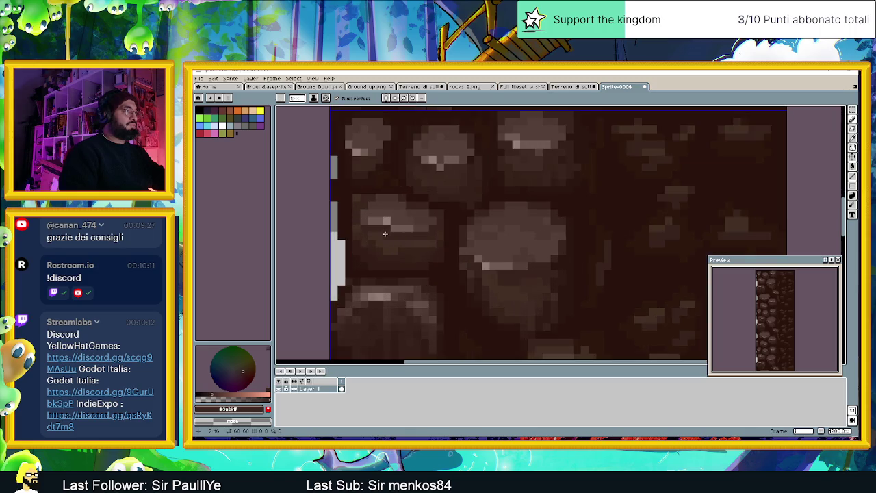
{"action": "key", "text": "alt"}
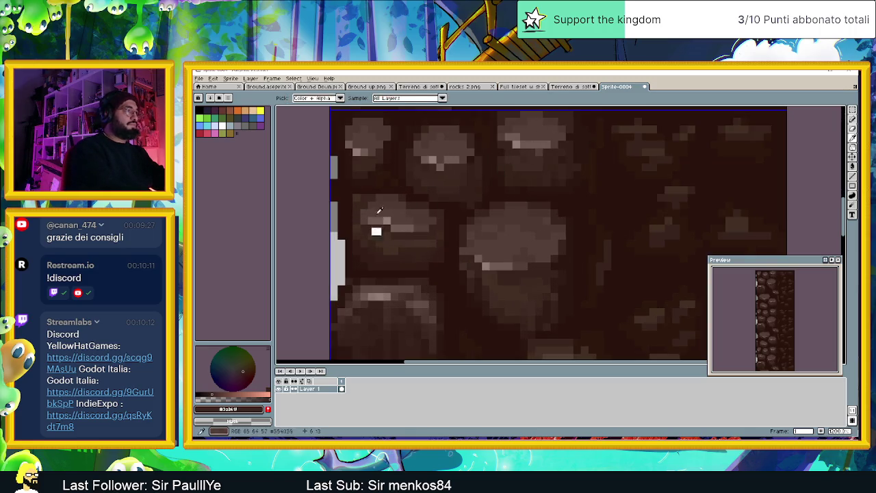
- Sample a cobblestone colour, then the very dark brown between the stones
{"action": "left_click", "coordinate": [377, 237], "text": "alt"}
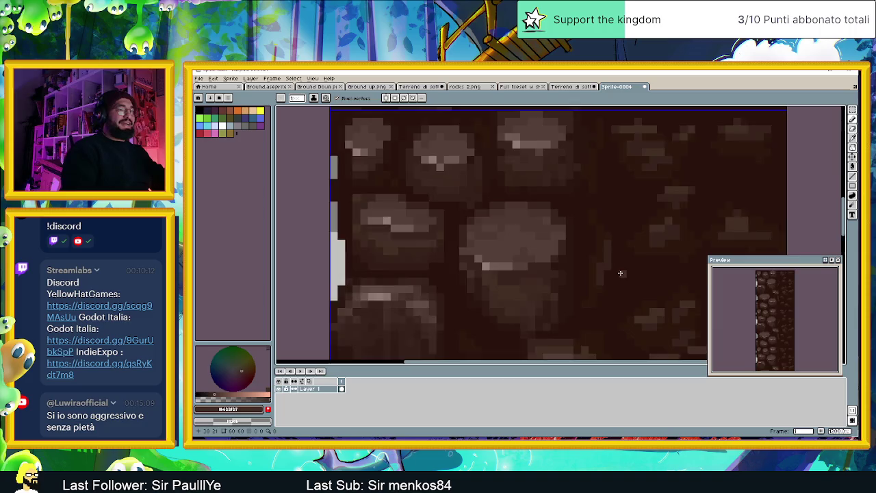
{"action": "scroll", "coordinate": [621, 274], "scroll_direction": "down", "scroll_amount": 2}
{"action": "scroll", "coordinate": [627, 284], "scroll_direction": "down", "scroll_amount": 1}
{"action": "scroll", "coordinate": [628, 287], "scroll_direction": "down", "scroll_amount": 1}
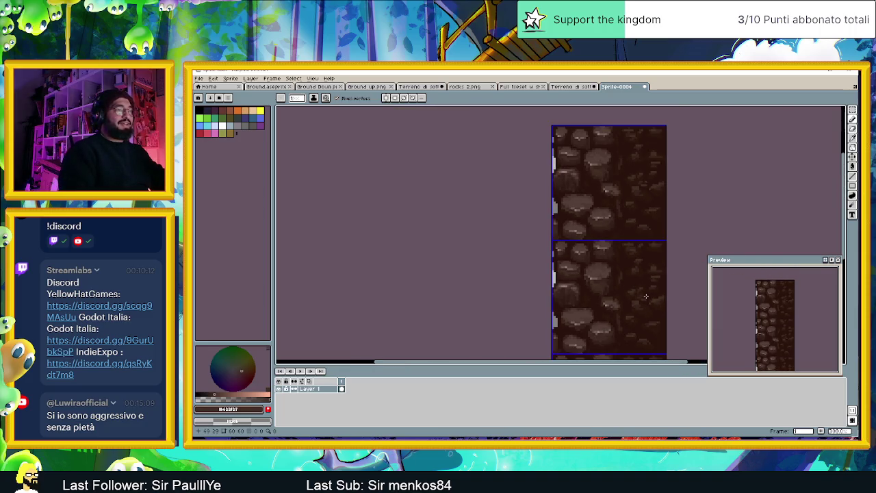
{"action": "scroll", "coordinate": [630, 294], "scroll_direction": "up", "scroll_amount": 1}
{"action": "scroll", "coordinate": [616, 280], "scroll_direction": "up", "scroll_amount": 1}
{"action": "scroll", "coordinate": [597, 262], "scroll_direction": "up", "scroll_amount": 1}
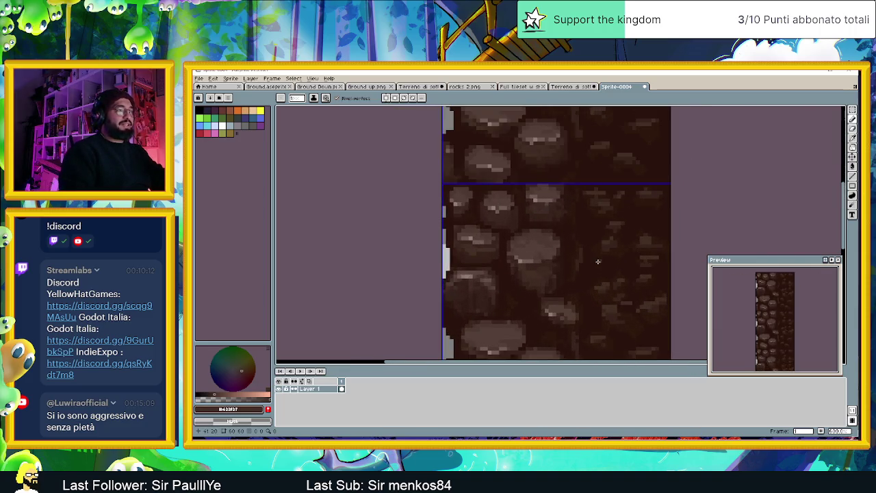
{"action": "left_click", "coordinate": [591, 221], "text": "alt"}
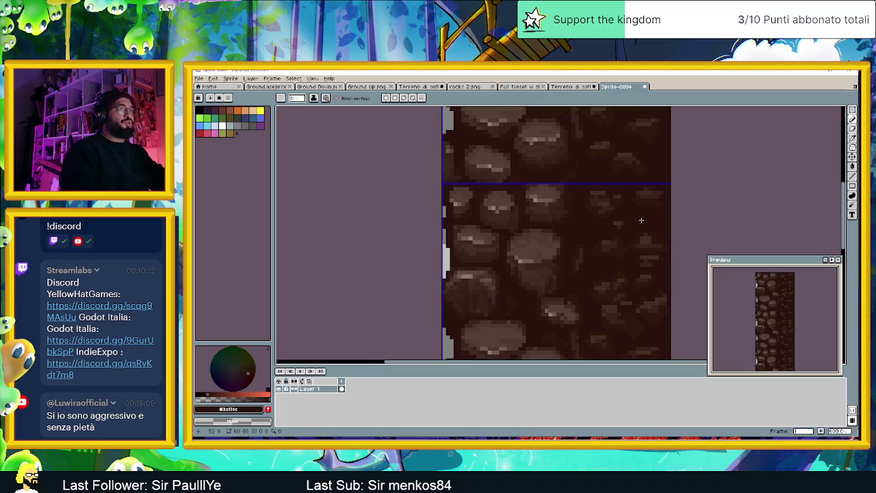
- Resample several dark brown shades from the gaps in the tile
{"action": "scroll", "coordinate": [631, 250], "scroll_direction": "down", "scroll_amount": 3}
{"action": "scroll", "coordinate": [646, 282], "scroll_direction": "up", "scroll_amount": 2}
{"action": "scroll", "coordinate": [582, 270], "scroll_direction": "up", "scroll_amount": 1}
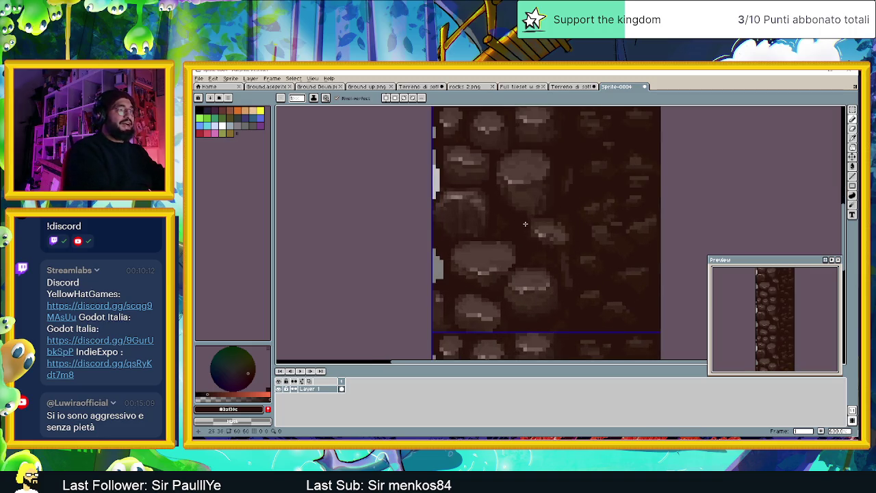
{"action": "left_click", "coordinate": [505, 239], "text": "alt"}
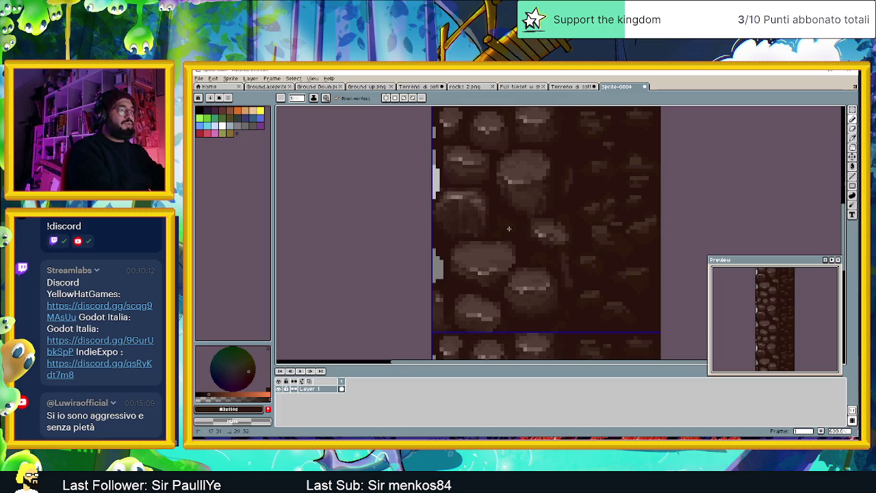
{"action": "left_click", "coordinate": [492, 228], "text": "alt"}
{"action": "left_click", "coordinate": [544, 274], "text": "alt"}
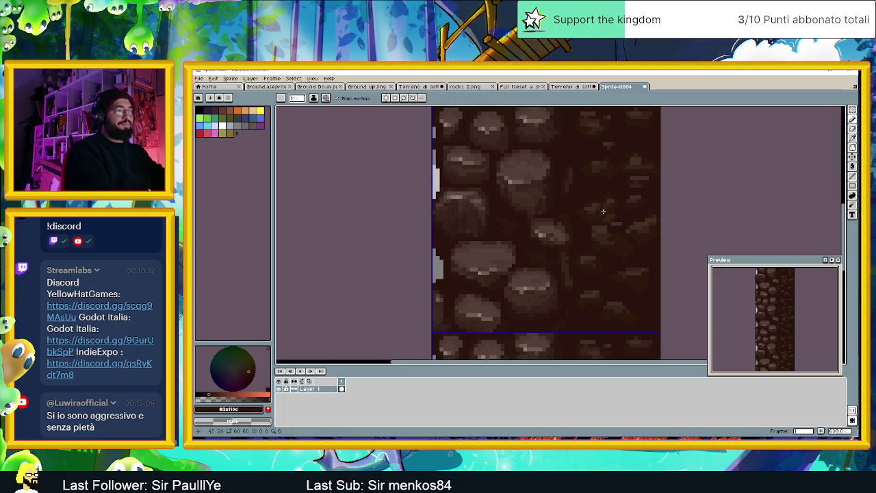
{"action": "scroll", "coordinate": [644, 217], "scroll_direction": "down", "scroll_amount": 2}
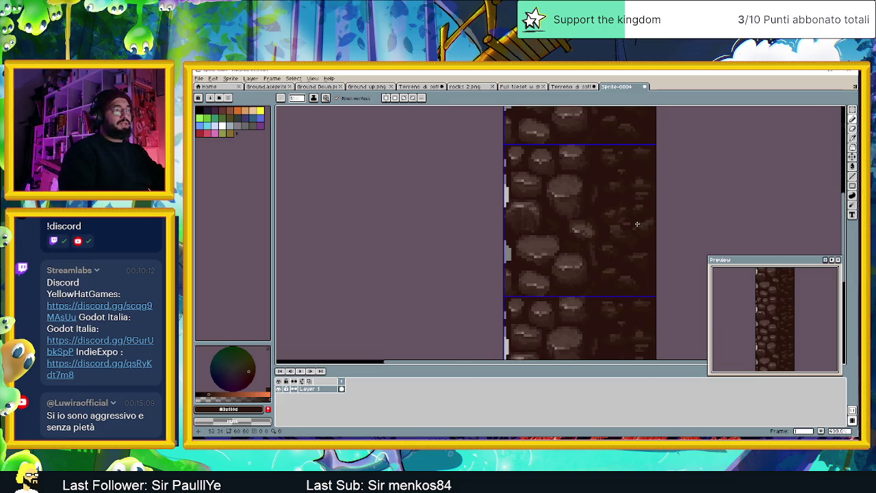
{"action": "scroll", "coordinate": [637, 223], "scroll_direction": "up", "scroll_amount": 1}
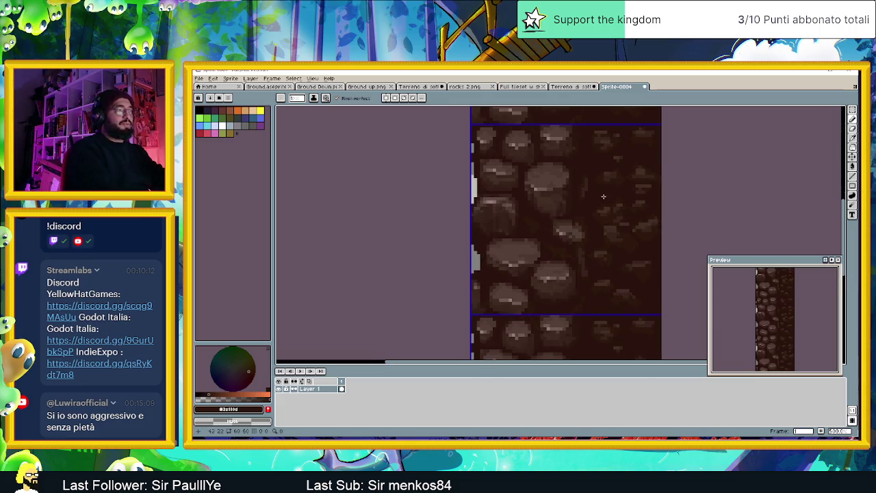
{"action": "scroll", "coordinate": [544, 260], "scroll_direction": "down", "scroll_amount": 2}
{"action": "scroll", "coordinate": [563, 281], "scroll_direction": "down", "scroll_amount": 1}
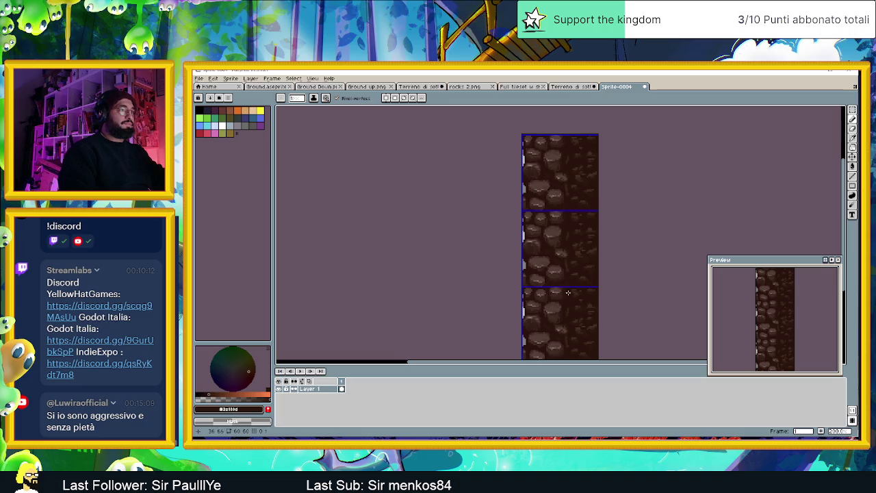
{"action": "scroll", "coordinate": [566, 292], "scroll_direction": "up", "scroll_amount": 3}
{"action": "scroll", "coordinate": [561, 279], "scroll_direction": "up", "scroll_amount": 1}
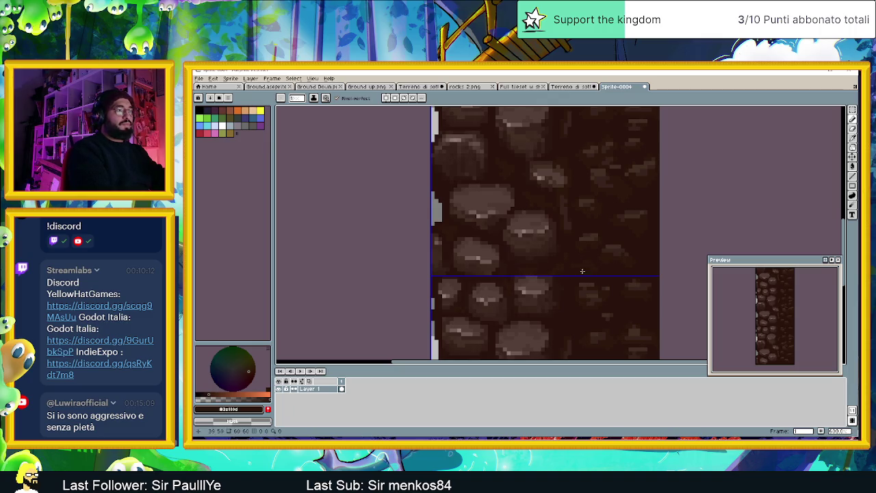
{"action": "scroll", "coordinate": [598, 266], "scroll_direction": "down", "scroll_amount": 1}
{"action": "scroll", "coordinate": [582, 271], "scroll_direction": "up", "scroll_amount": 1}
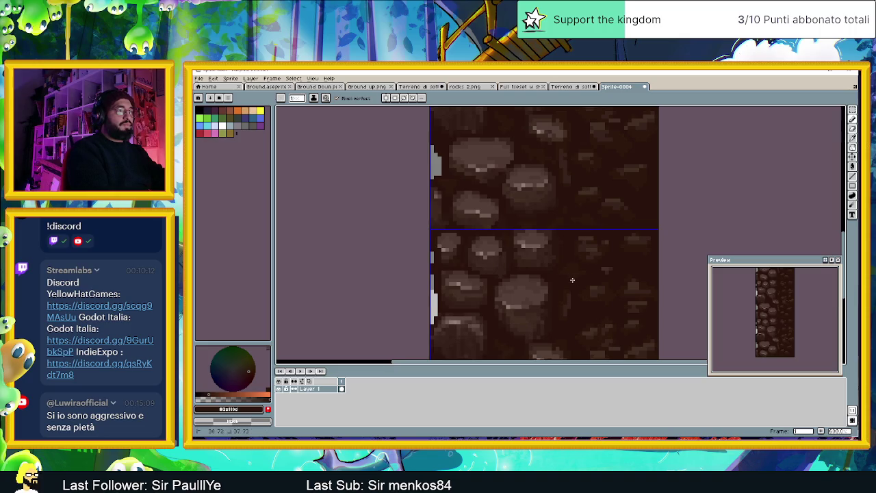
{"action": "scroll", "coordinate": [624, 315], "scroll_direction": "down", "scroll_amount": 5}
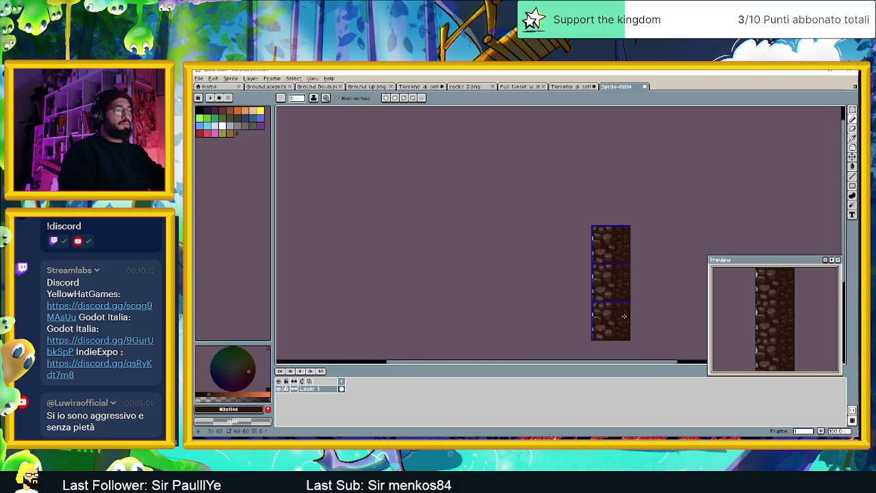
{"action": "scroll", "coordinate": [637, 307], "scroll_direction": "up", "scroll_amount": 3}
{"action": "mouse_move", "coordinate": [637, 307]}
{"action": "left_mouse_down"}
{"action": "mouse_move", "coordinate": [501, 245]}
{"action": "mouse_move", "coordinate": [479, 252]}
{"action": "left_mouse_up"}
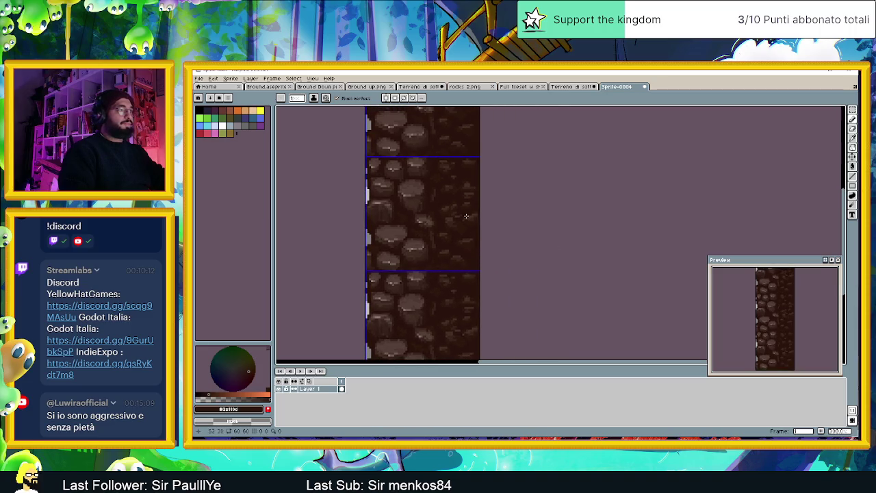
{"action": "scroll", "coordinate": [457, 223], "scroll_direction": "up", "scroll_amount": 1}
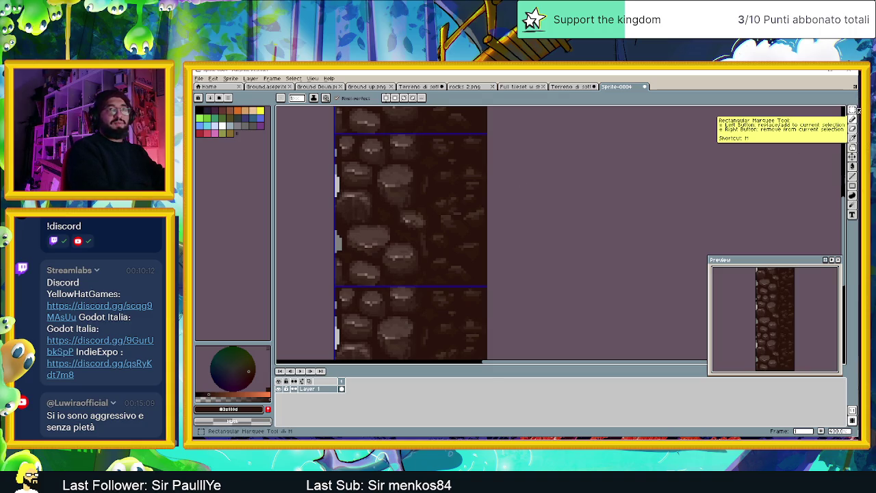
- Switch to the pencil and set its brush size to 3
{"action": "left_click", "coordinate": [853, 110]}
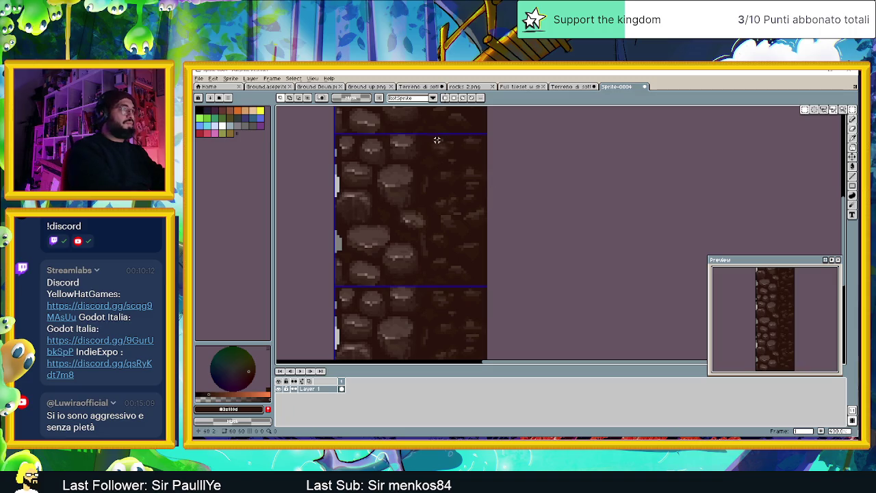
{"action": "left_click", "coordinate": [853, 138]}
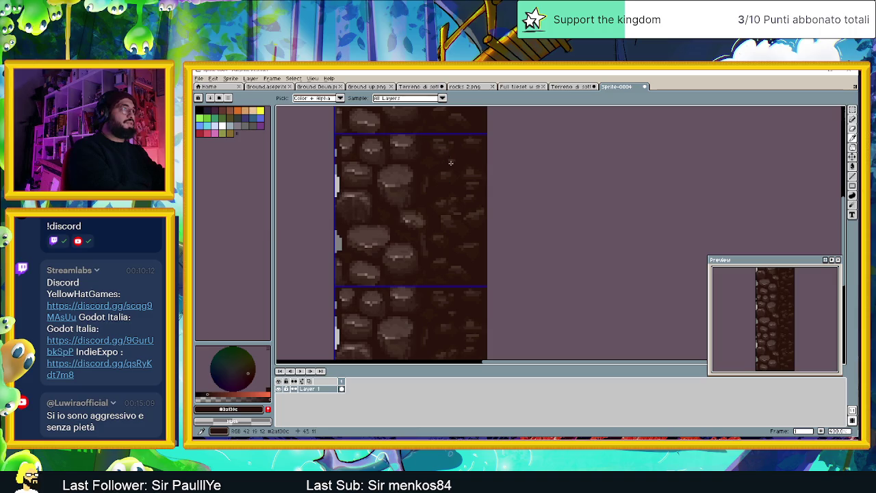
{"action": "key", "text": "b"}
{"action": "type", "text": "3"}
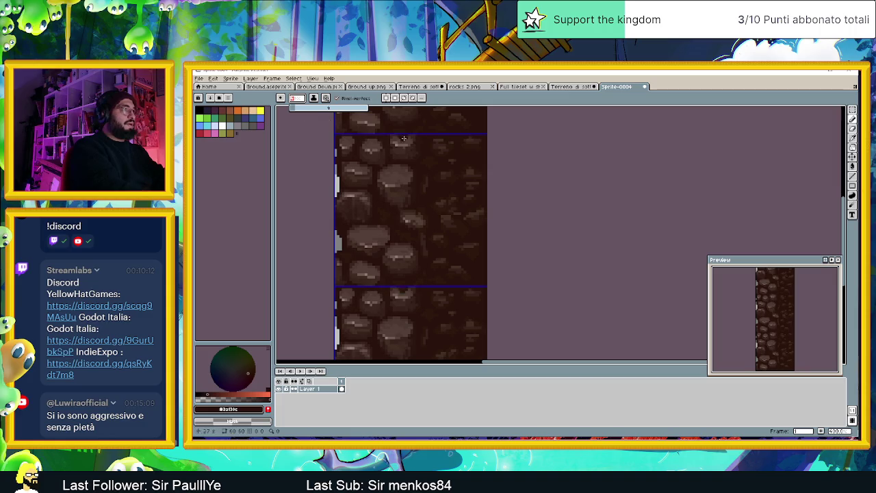
{"action": "key", "text": "Return"}
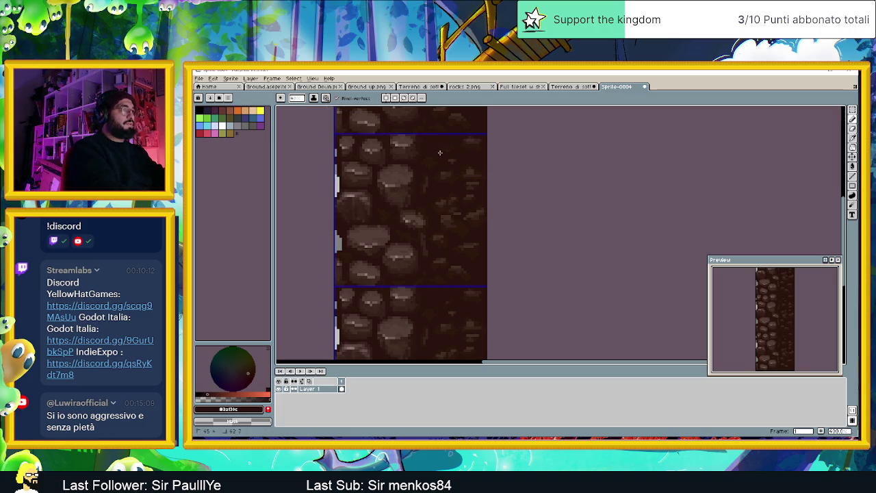
- Paint dark brown over the light specks in the tile's upper and lower right
{"action": "mouse_move", "coordinate": [459, 146]}
{"action": "left_mouse_down"}
{"action": "mouse_move", "coordinate": [466, 142]}
{"action": "mouse_move", "coordinate": [442, 182]}
{"action": "mouse_move", "coordinate": [472, 168]}
{"action": "mouse_move", "coordinate": [472, 182]}
{"action": "mouse_move", "coordinate": [444, 199]}
{"action": "left_mouse_up"}
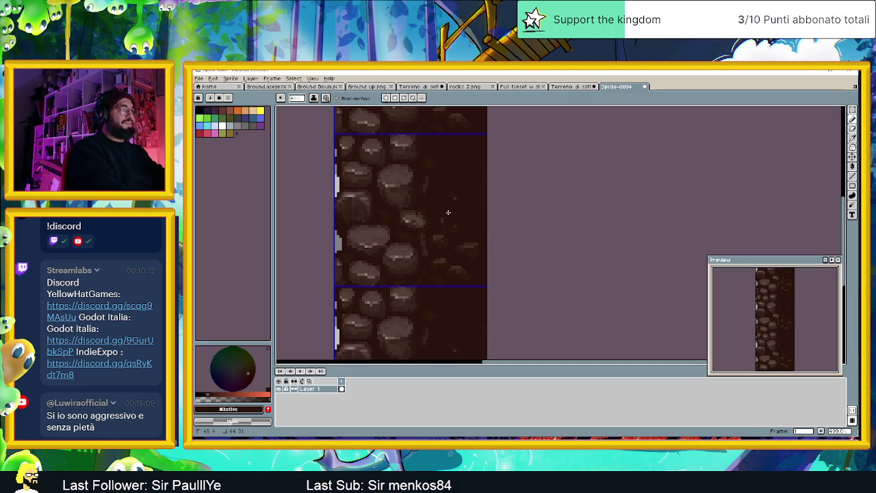
{"action": "left_click", "coordinate": [439, 259]}
{"action": "mouse_move", "coordinate": [463, 271]}
{"action": "left_mouse_down"}
{"action": "mouse_move", "coordinate": [447, 275]}
{"action": "mouse_move", "coordinate": [471, 249]}
{"action": "left_mouse_up"}
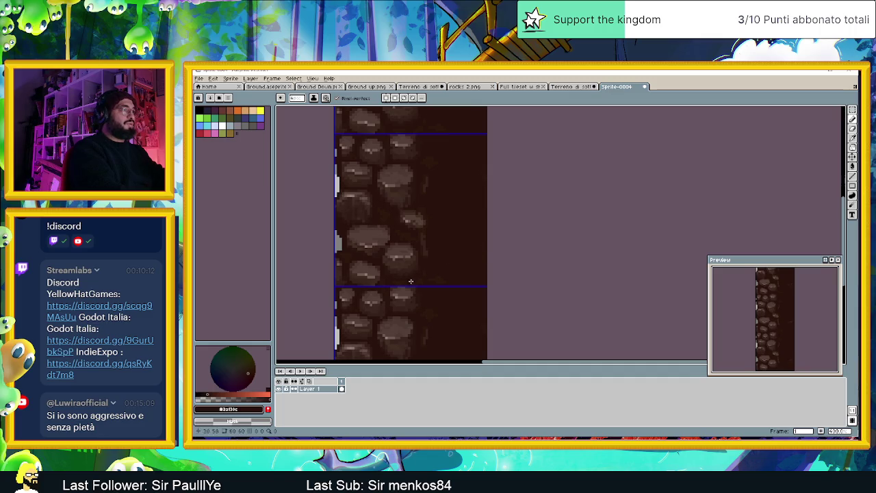
{"action": "left_click", "coordinate": [440, 281], "text": "alt"}
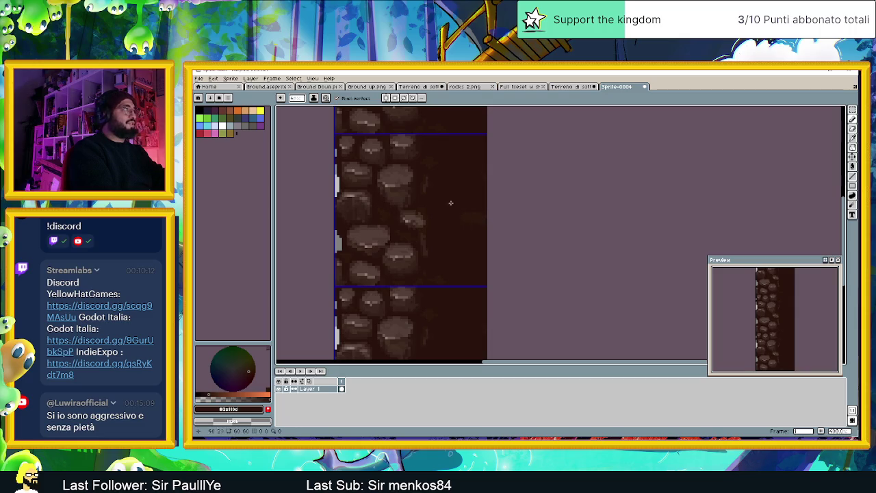
{"action": "left_click", "coordinate": [280, 98]}
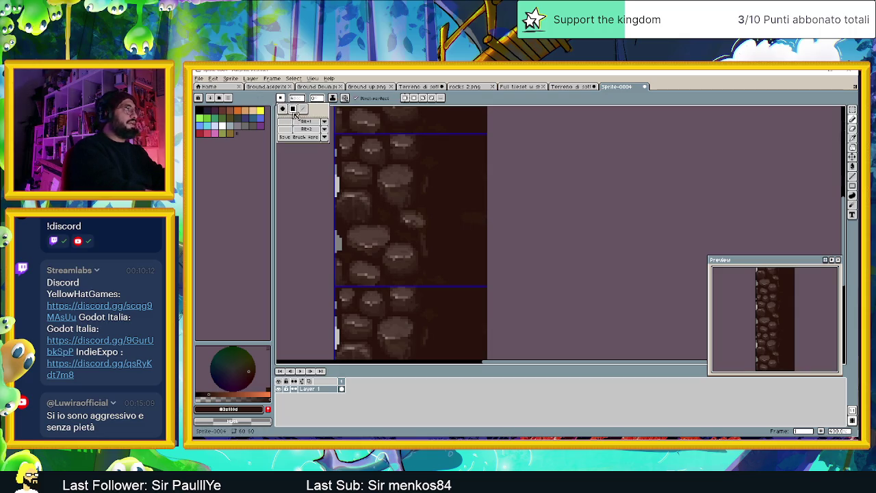
- Make the pencil a smaller round brush with Size/Pressure dynamics enabled
{"action": "left_click", "coordinate": [281, 108]}
{"action": "left_click", "coordinate": [299, 100]}
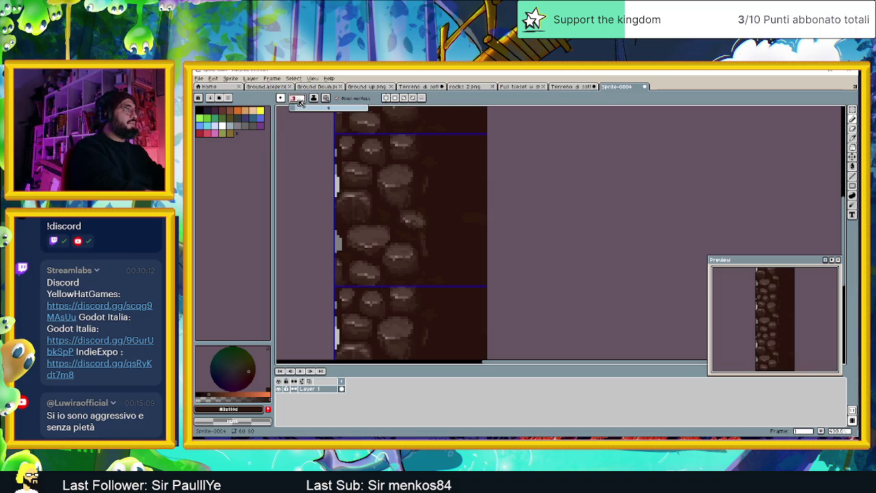
{"action": "left_click_drag", "start_coordinate": [304, 110], "coordinate": [296, 111]}
{"action": "left_click", "coordinate": [327, 100]}
{"action": "left_click", "coordinate": [358, 129]}
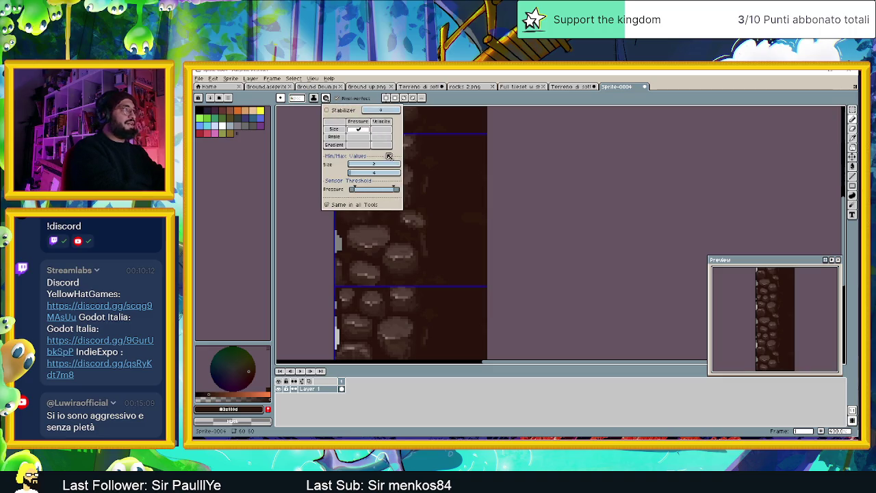
{"action": "left_click", "coordinate": [456, 184]}
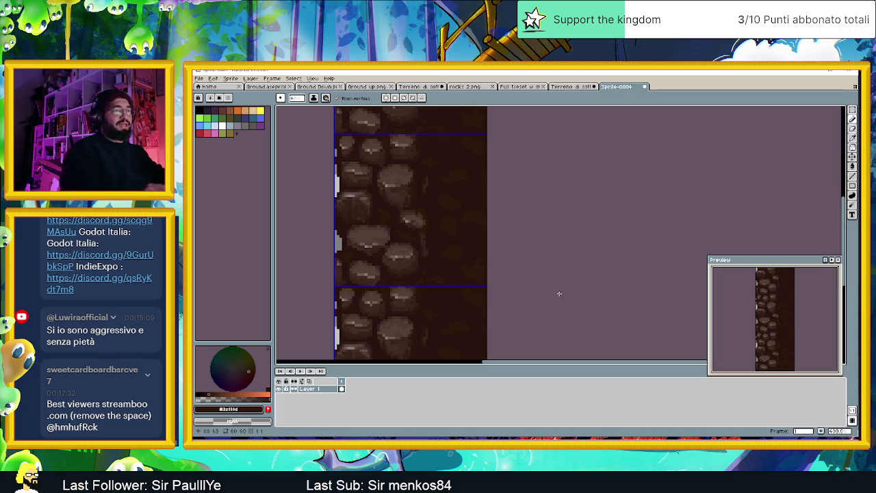
- Zoom around the tile and Alt-sample a dark brown from the cobblestones
{"action": "scroll", "coordinate": [493, 256], "scroll_direction": "down", "scroll_amount": 5}
{"action": "scroll", "coordinate": [493, 256], "scroll_direction": "up", "scroll_amount": 4}
{"action": "scroll", "coordinate": [486, 217], "scroll_direction": "up", "scroll_amount": 1}
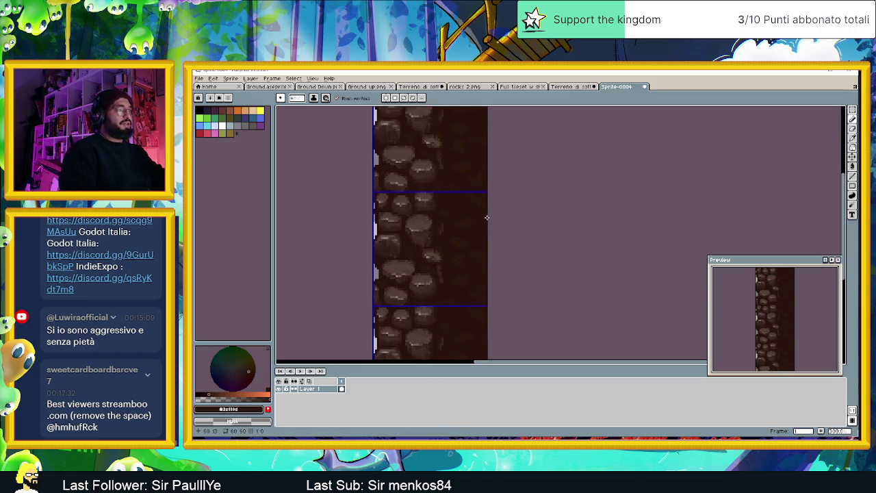
{"action": "scroll", "coordinate": [487, 218], "scroll_direction": "up", "scroll_amount": 1}
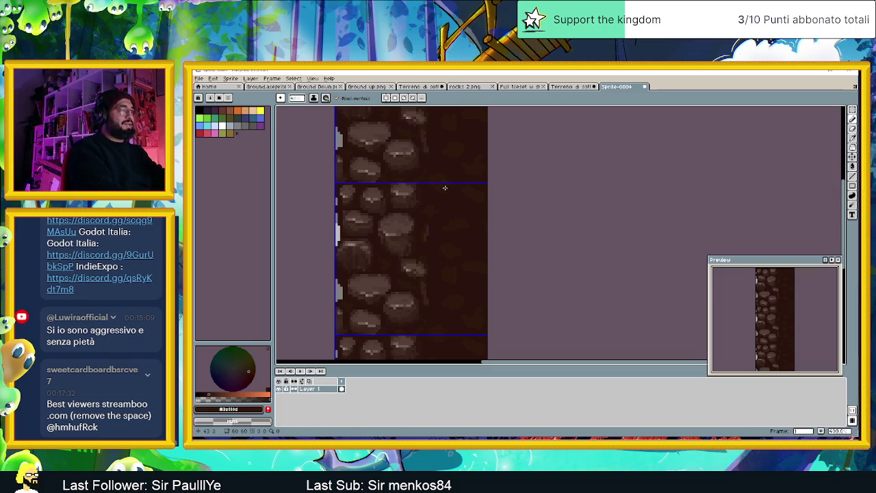
{"action": "scroll", "coordinate": [482, 213], "scroll_direction": "down", "scroll_amount": 1}
{"action": "scroll", "coordinate": [473, 212], "scroll_direction": "down", "scroll_amount": 2}
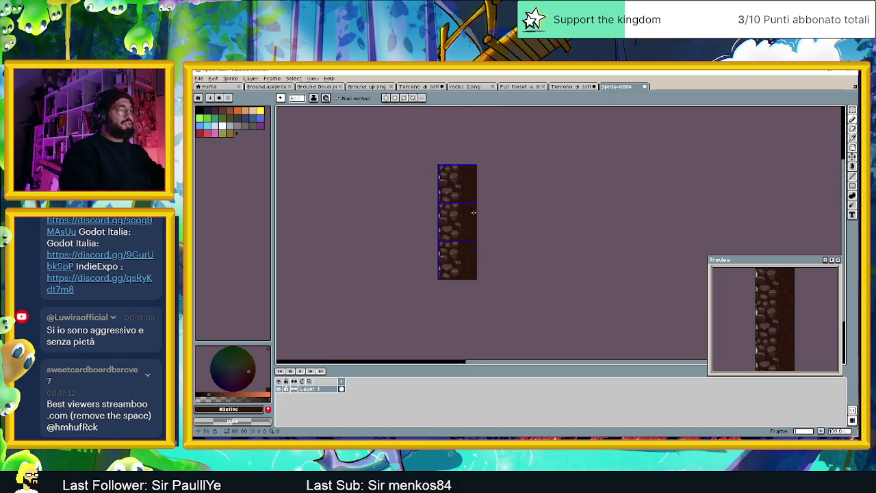
{"action": "scroll", "coordinate": [480, 221], "scroll_direction": "up", "scroll_amount": 3}
{"action": "scroll", "coordinate": [462, 184], "scroll_direction": "up", "scroll_amount": 1}
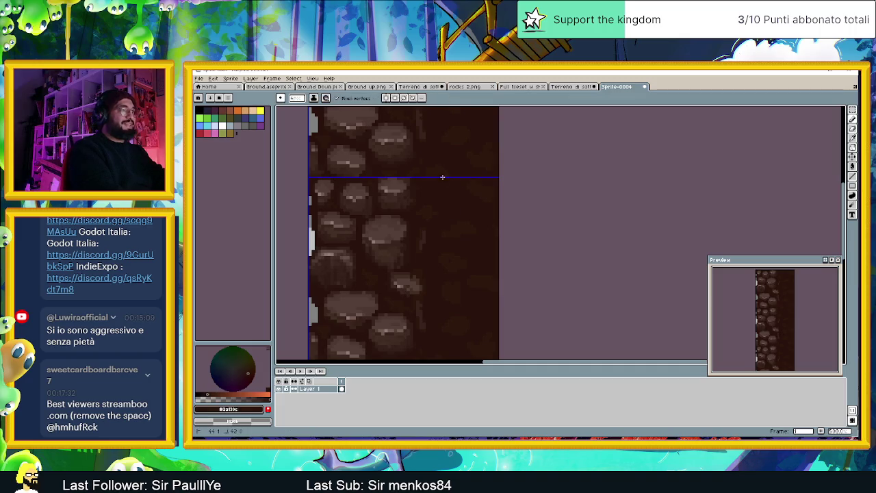
{"action": "left_click", "coordinate": [447, 153], "text": "alt"}
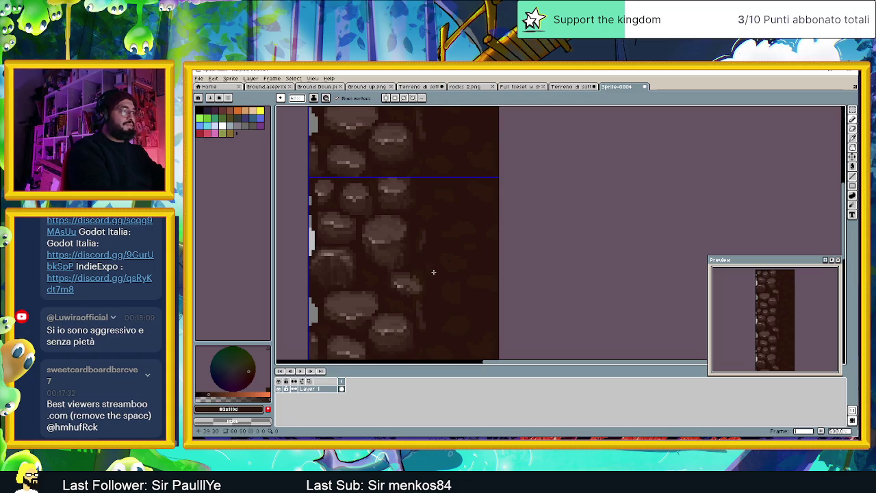
{"action": "key", "text": "alt"}
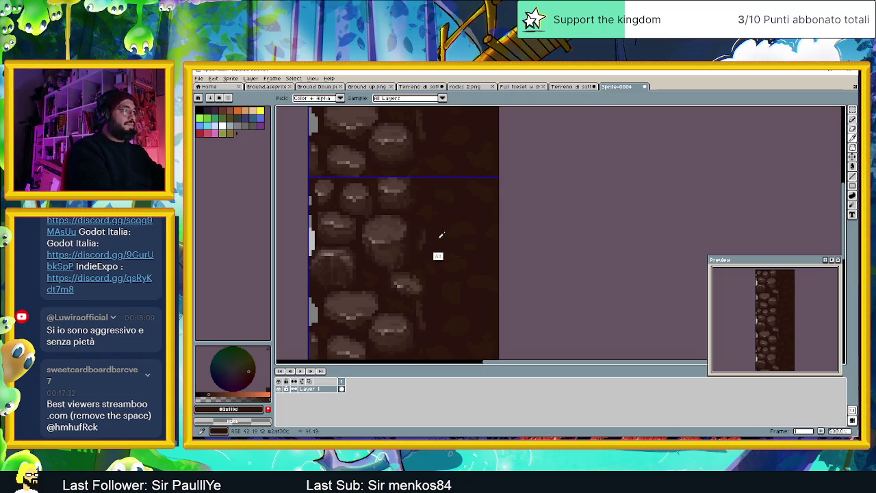
{"action": "left_click", "coordinate": [418, 320], "text": "alt"}
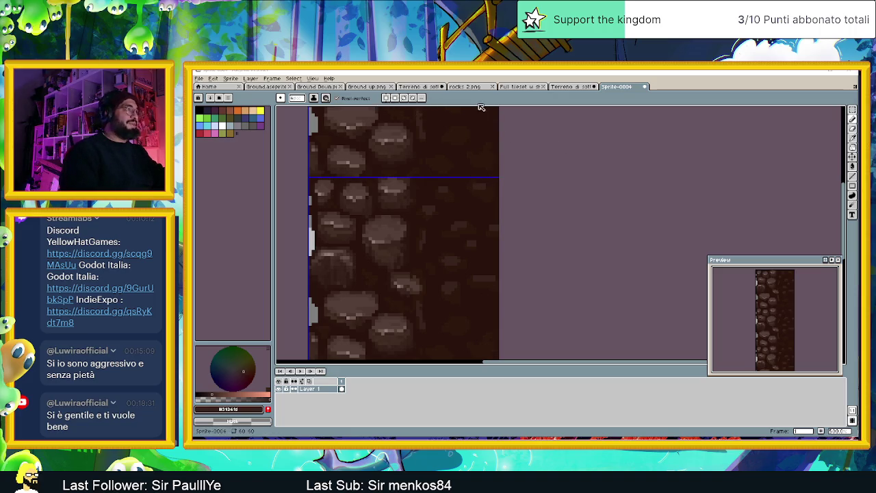
- Zoom out and recentre the three-tile cobblestone strip in view
{"action": "scroll", "coordinate": [479, 134], "scroll_direction": "down", "scroll_amount": 1}
{"action": "scroll", "coordinate": [469, 132], "scroll_direction": "down", "scroll_amount": 1}
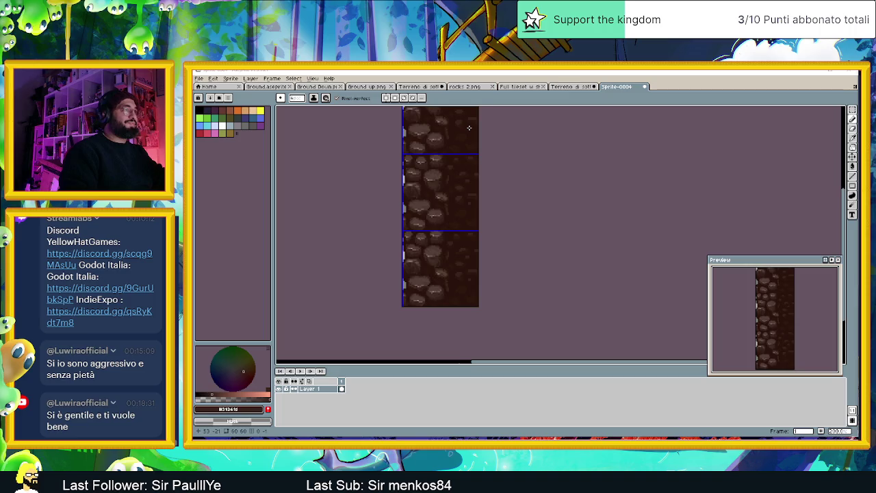
{"action": "scroll", "coordinate": [469, 127], "scroll_direction": "down", "scroll_amount": 1}
{"action": "left_click_drag", "start_coordinate": [472, 180], "coordinate": [460, 256]}
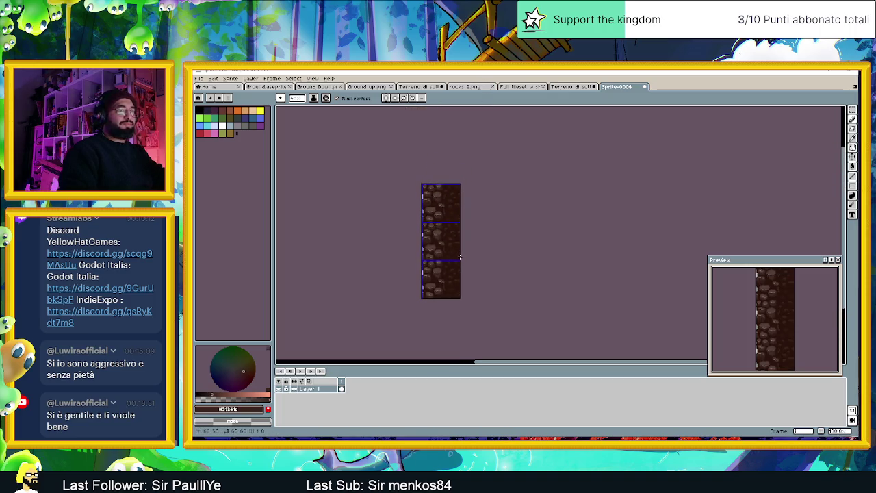
{"action": "scroll", "coordinate": [458, 254], "scroll_direction": "up", "scroll_amount": 1}
{"action": "scroll", "coordinate": [449, 236], "scroll_direction": "up", "scroll_amount": 1}
{"action": "scroll", "coordinate": [444, 229], "scroll_direction": "up", "scroll_amount": 1}
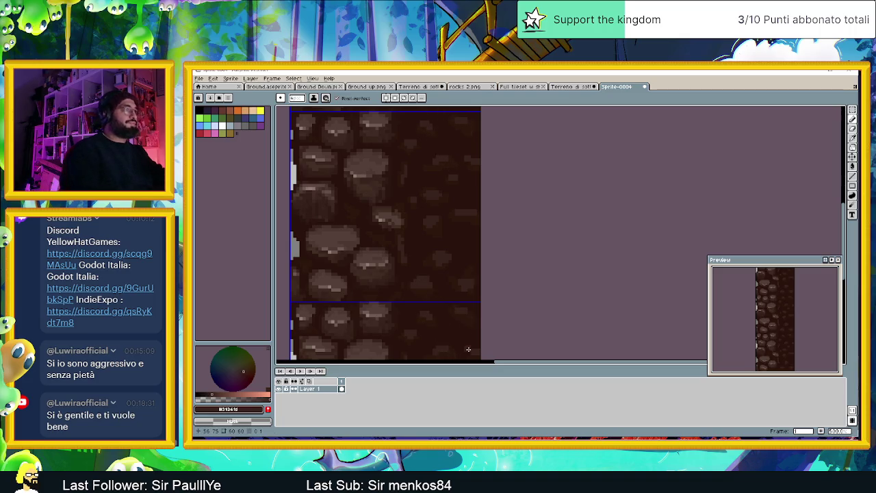
{"action": "scroll", "coordinate": [444, 254], "scroll_direction": "down", "scroll_amount": 3}
{"action": "scroll", "coordinate": [444, 254], "scroll_direction": "down", "scroll_amount": 1}
{"action": "scroll", "coordinate": [461, 228], "scroll_direction": "up", "scroll_amount": 1}
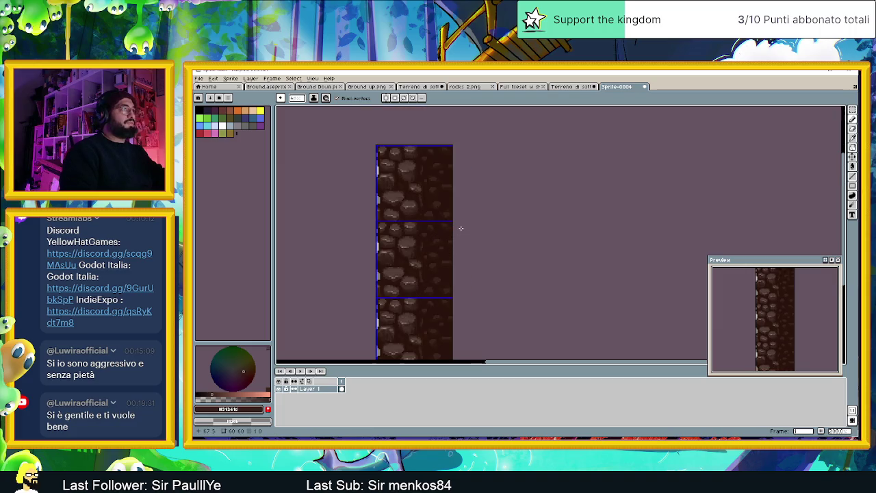
{"action": "scroll", "coordinate": [460, 228], "scroll_direction": "down", "scroll_amount": 1}
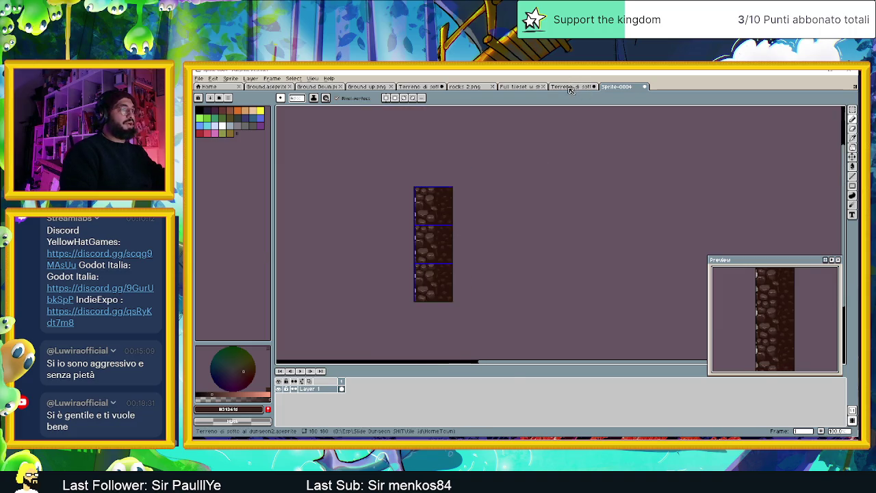
- Sample a brown from the Terreno tileset sheet
{"action": "left_click", "coordinate": [569, 88]}
{"action": "scroll", "coordinate": [516, 182], "scroll_direction": "up", "scroll_amount": 1}
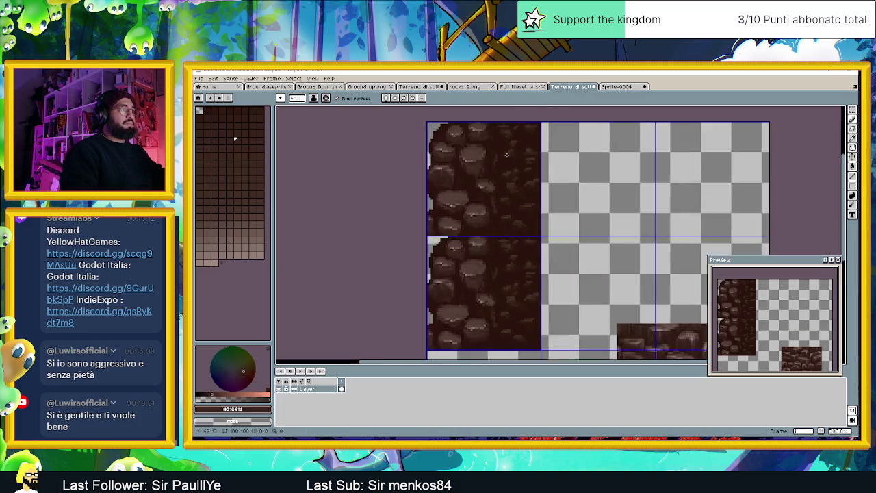
{"action": "scroll", "coordinate": [515, 181], "scroll_direction": "up", "scroll_amount": 1}
{"action": "scroll", "coordinate": [515, 182], "scroll_direction": "up", "scroll_amount": 1}
{"action": "left_click", "coordinate": [505, 180], "text": "alt"}
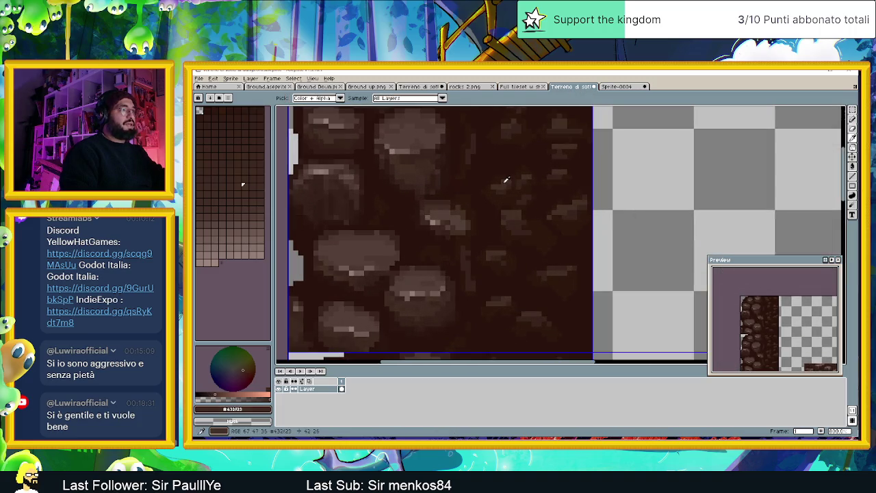
- Back in Sprite-0004, reduce the pencil brush size to 1 pixel
{"action": "left_click", "coordinate": [628, 89]}
{"action": "scroll", "coordinate": [465, 217], "scroll_direction": "up", "scroll_amount": 1}
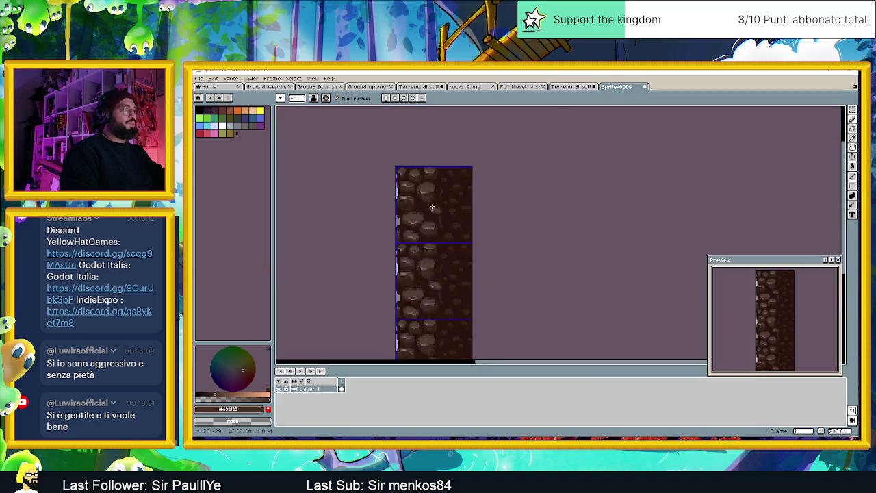
{"action": "scroll", "coordinate": [465, 218], "scroll_direction": "up", "scroll_amount": 1}
{"action": "scroll", "coordinate": [465, 218], "scroll_direction": "up", "scroll_amount": 1}
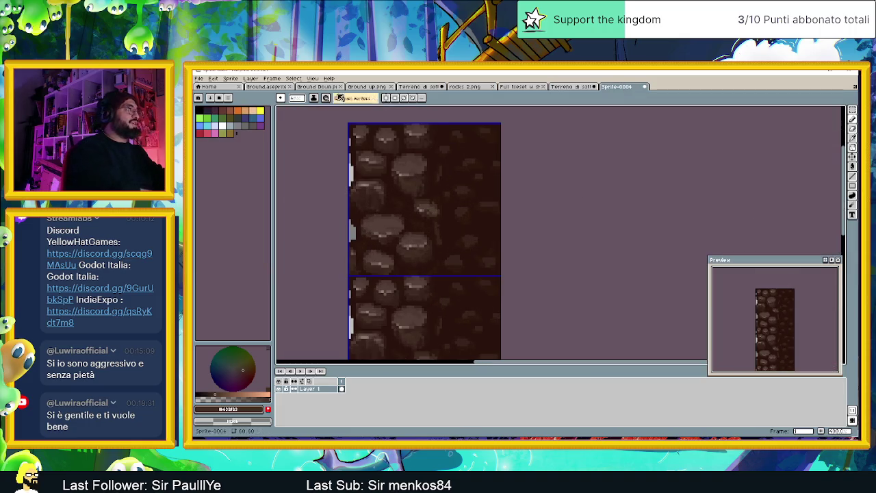
{"action": "left_click", "coordinate": [298, 99]}
{"action": "left_click", "coordinate": [294, 108]}
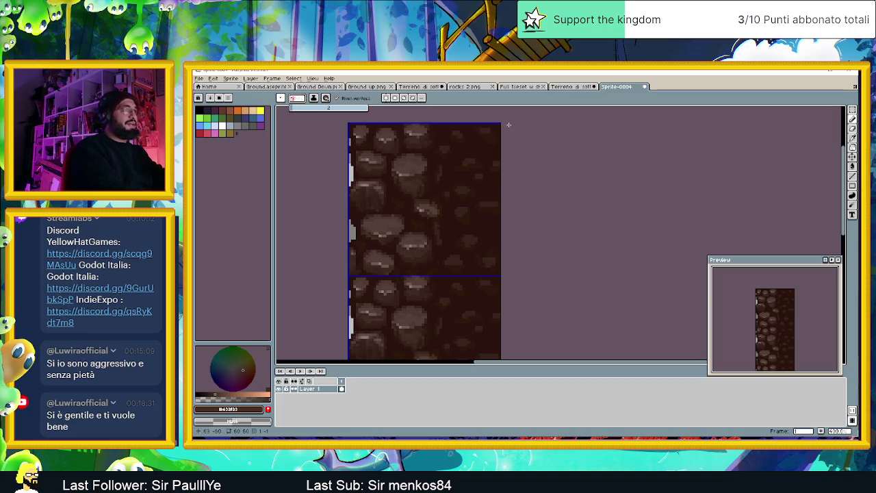
{"action": "left_click", "coordinate": [458, 132]}
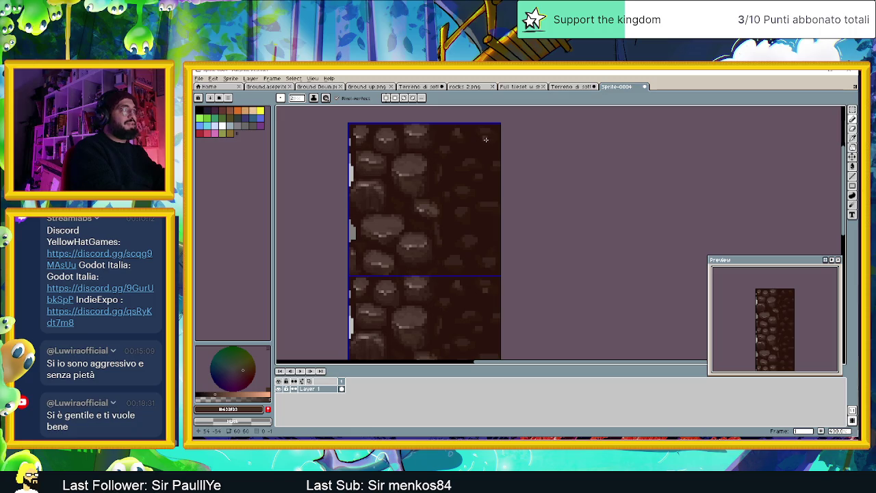
{"action": "left_click", "coordinate": [296, 97]}
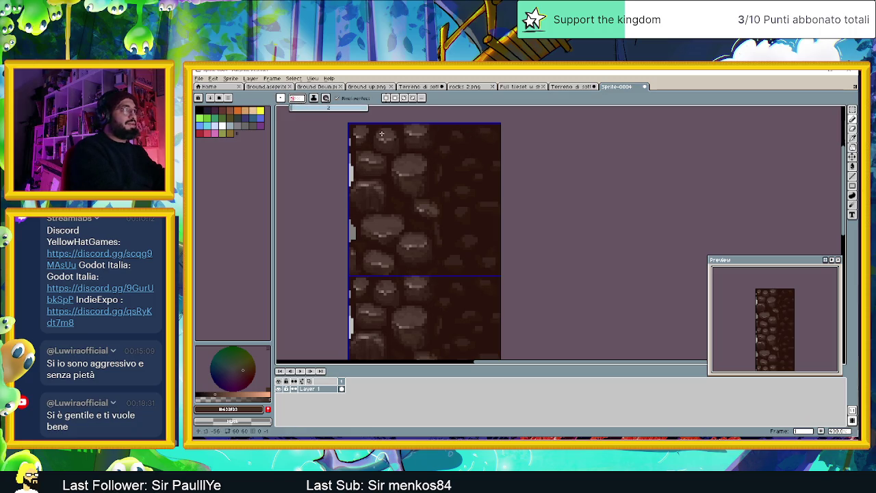
{"action": "left_click_drag", "start_coordinate": [333, 107], "coordinate": [267, 113]}
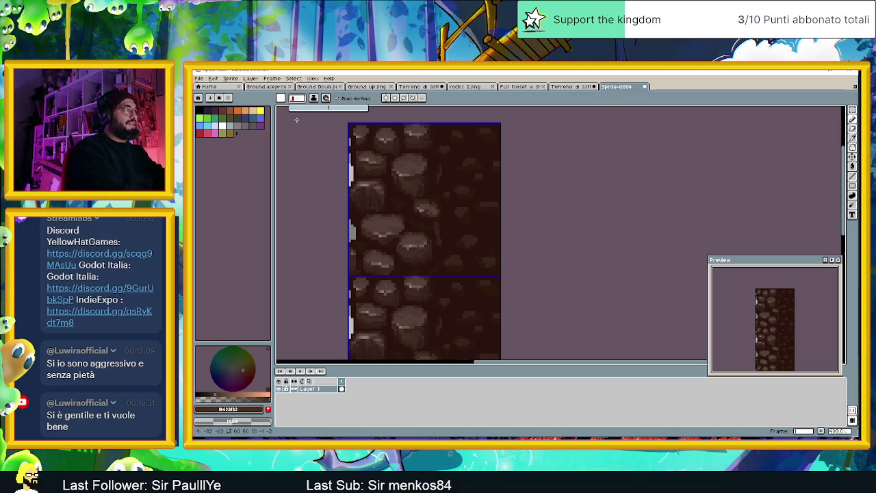
{"action": "left_click", "coordinate": [459, 134]}
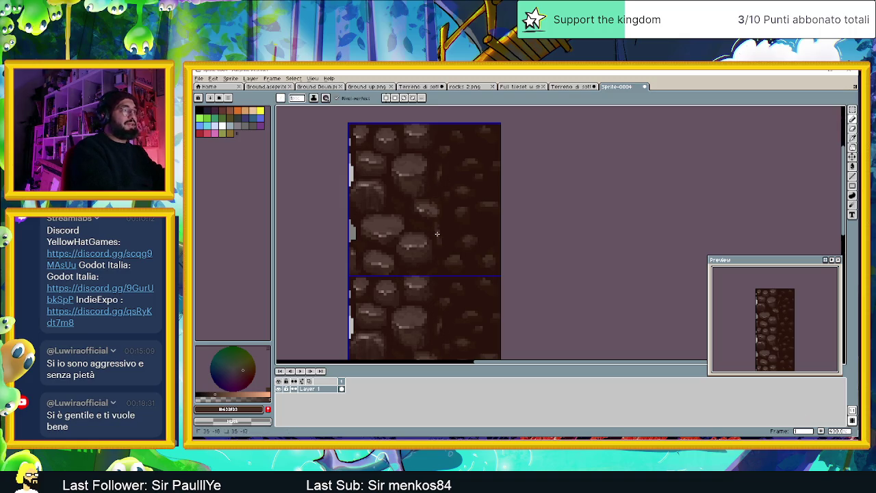
- Sample a dark colour and browns from the cobblestone tile's top-right area
{"action": "key", "text": "i"}
{"action": "left_click", "coordinate": [484, 223]}
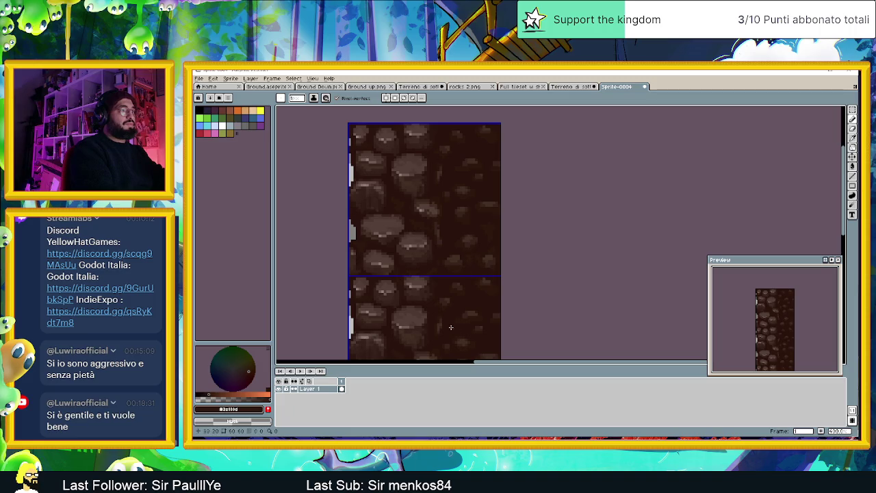
{"action": "left_click", "coordinate": [483, 145], "text": "alt"}
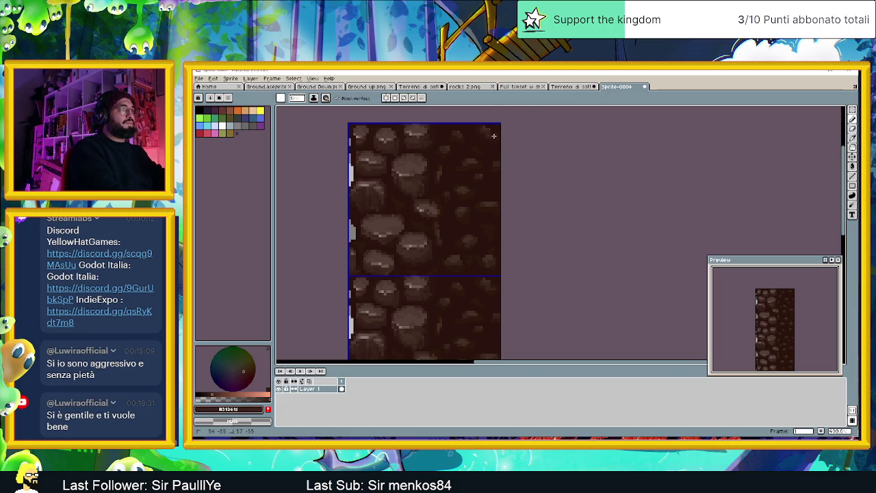
{"action": "left_click", "coordinate": [485, 144], "text": "alt"}
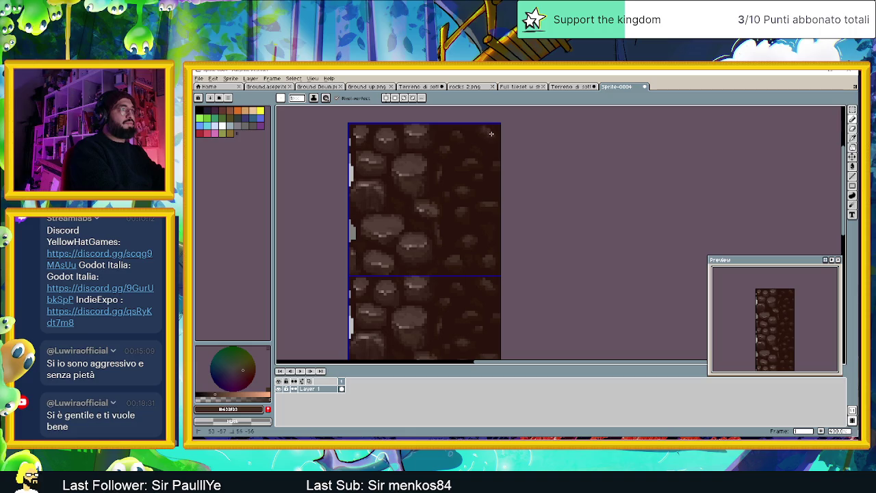
{"action": "scroll", "coordinate": [525, 191], "scroll_direction": "down", "scroll_amount": 1}
{"action": "scroll", "coordinate": [539, 193], "scroll_direction": "down", "scroll_amount": 2}
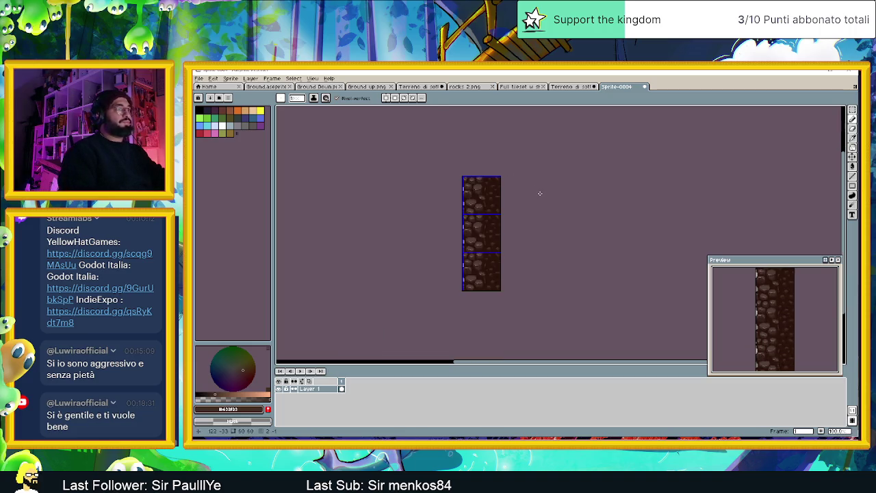
- Marquee-select a horizontal band across the cobblestone tile
{"action": "left_click_drag", "start_coordinate": [490, 204], "coordinate": [451, 208]}
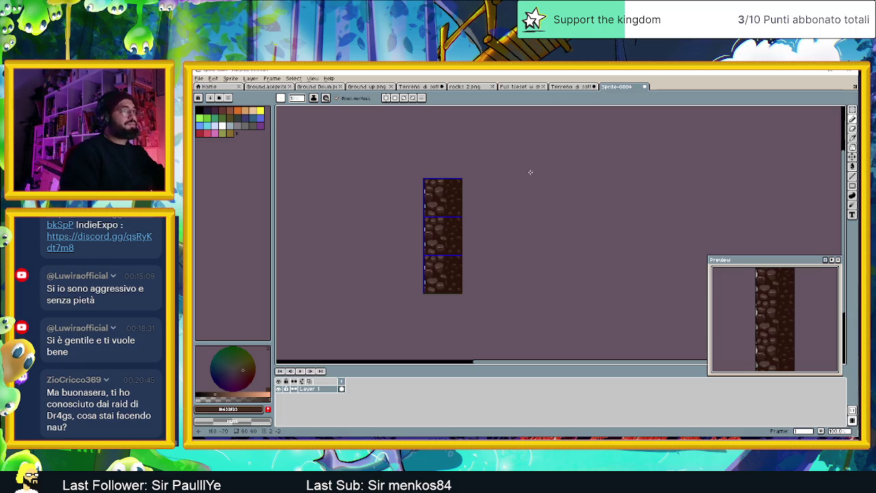
{"action": "scroll", "coordinate": [444, 215], "scroll_direction": "up", "scroll_amount": 1}
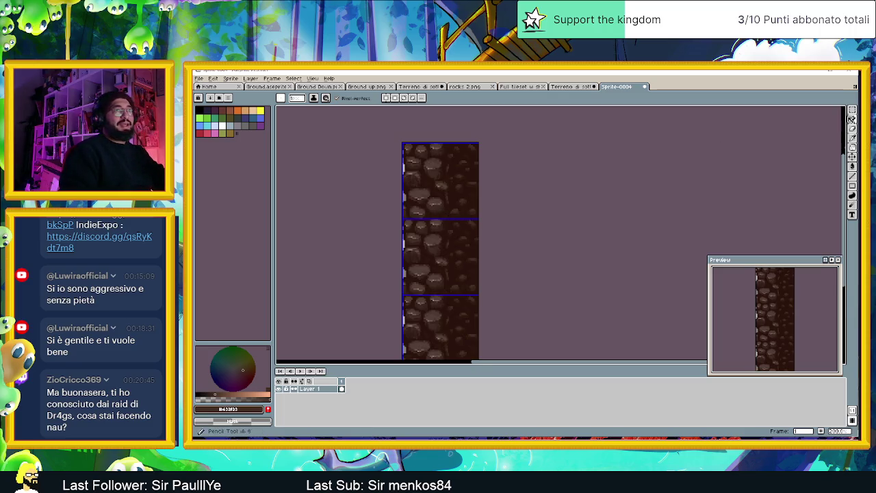
{"action": "left_click", "coordinate": [852, 110]}
{"action": "scroll", "coordinate": [411, 140], "scroll_direction": "up", "scroll_amount": 1}
{"action": "left_click_drag", "start_coordinate": [377, 145], "coordinate": [576, 293]}
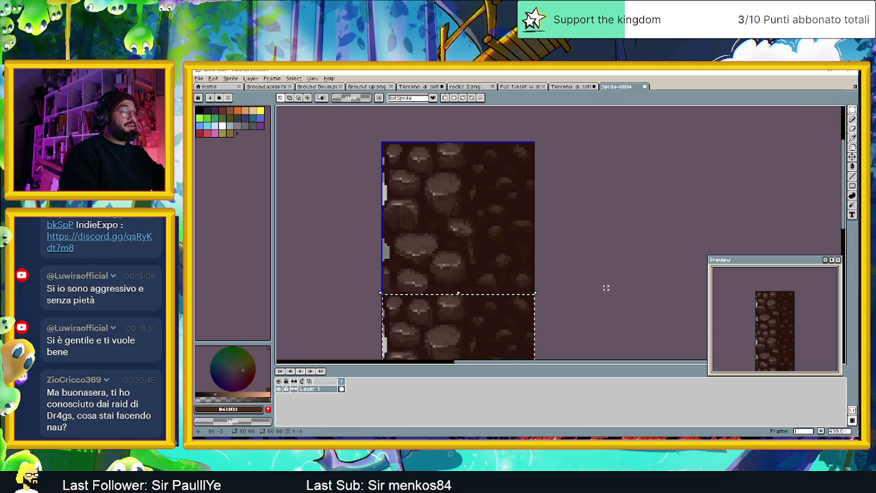
- Paste the cobblestone tile into the Terreno di sotto sheet's middle slot
{"action": "scroll", "coordinate": [607, 289], "scroll_direction": "down", "scroll_amount": 3}
{"action": "scroll", "coordinate": [542, 257], "scroll_direction": "up", "scroll_amount": 2}
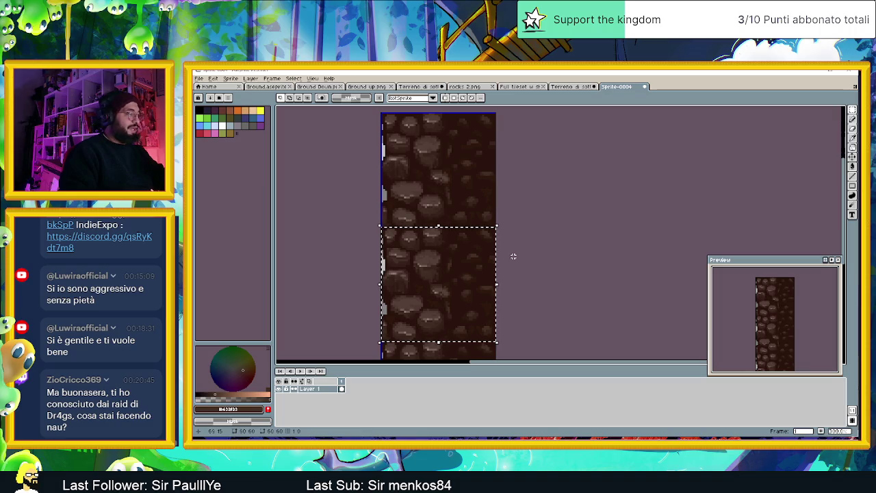
{"action": "left_click", "coordinate": [572, 89]}
{"action": "scroll", "coordinate": [542, 191], "scroll_direction": "down", "scroll_amount": 1}
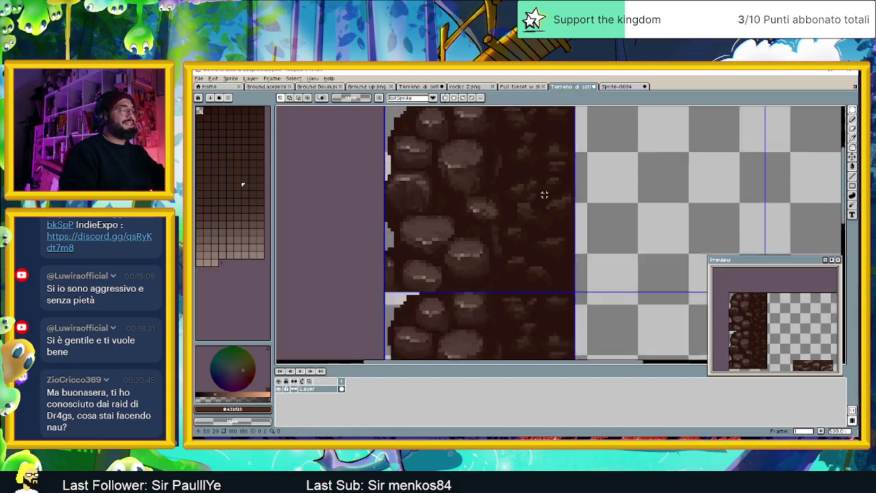
{"action": "scroll", "coordinate": [541, 192], "scroll_direction": "down", "scroll_amount": 1}
{"action": "scroll", "coordinate": [547, 205], "scroll_direction": "down", "scroll_amount": 2}
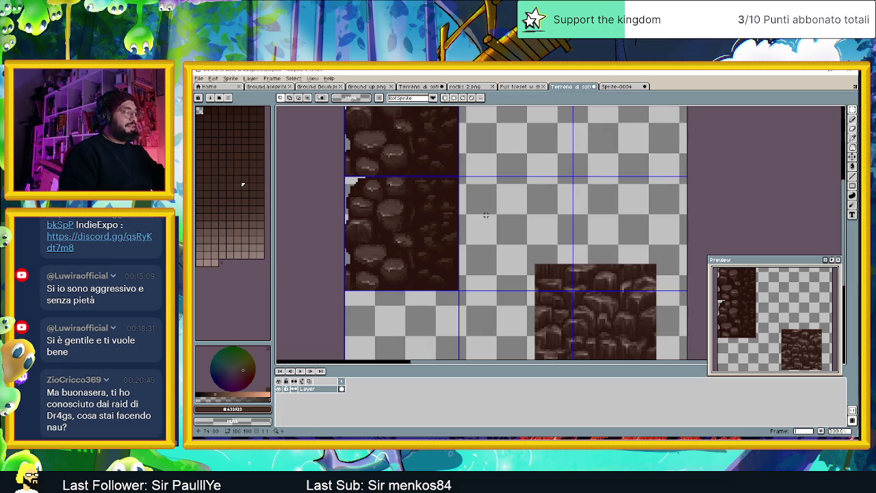
{"action": "key", "text": "ctrl+v"}
{"action": "left_click_drag", "start_coordinate": [393, 121], "coordinate": [395, 237]}
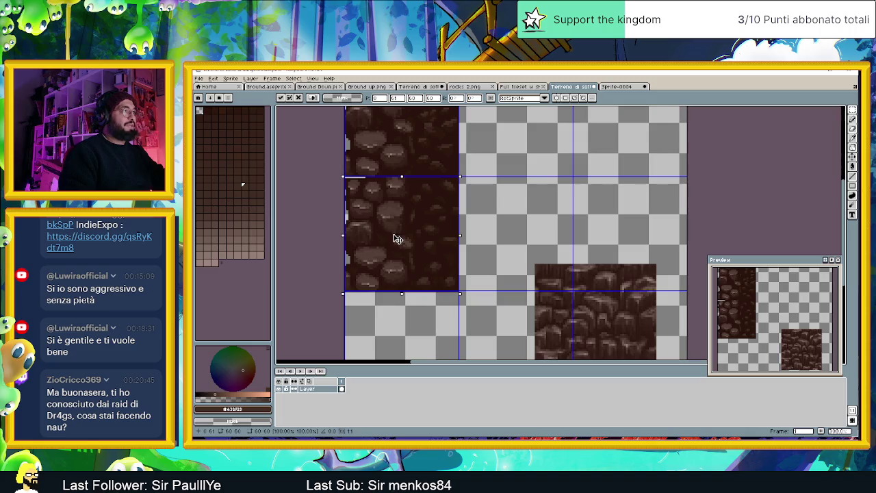
{"action": "key", "text": "ctrl+v"}
- Clear the middle-left cell and move the top-right cobblestone tile into it
{"action": "left_click_drag", "start_coordinate": [456, 177], "coordinate": [277, 287]}
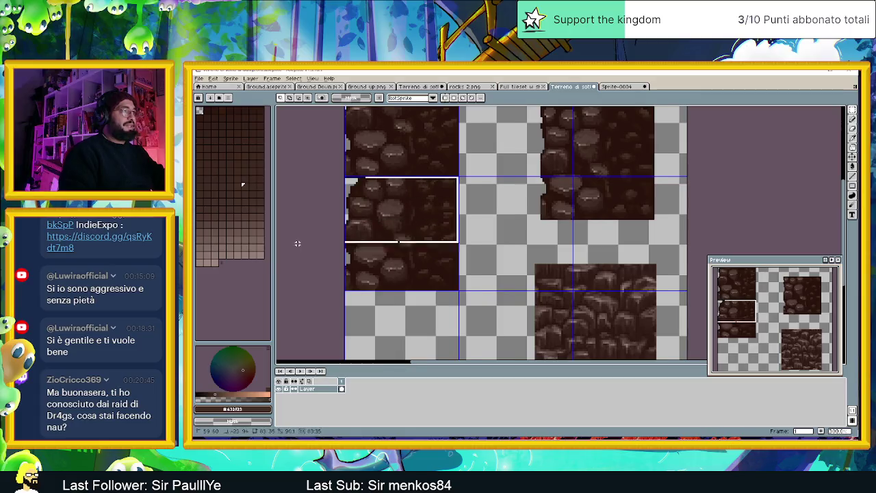
{"action": "key", "text": "Delete"}
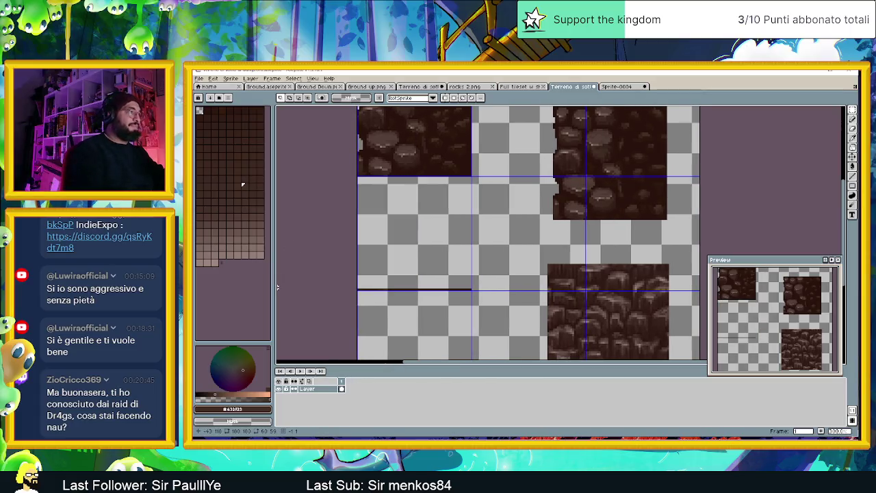
{"action": "left_click_drag", "start_coordinate": [472, 291], "coordinate": [320, 226]}
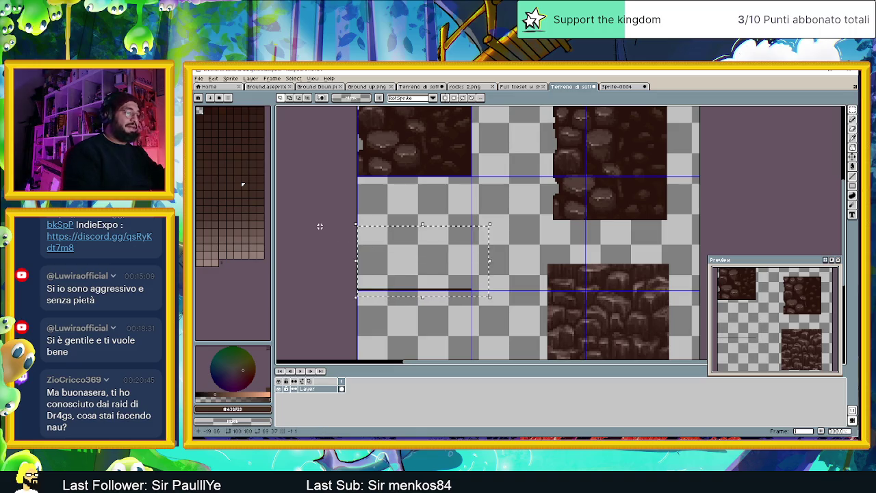
{"action": "scroll", "coordinate": [557, 236], "scroll_direction": "down", "scroll_amount": 1}
{"action": "scroll", "coordinate": [557, 236], "scroll_direction": "down", "scroll_amount": 1}
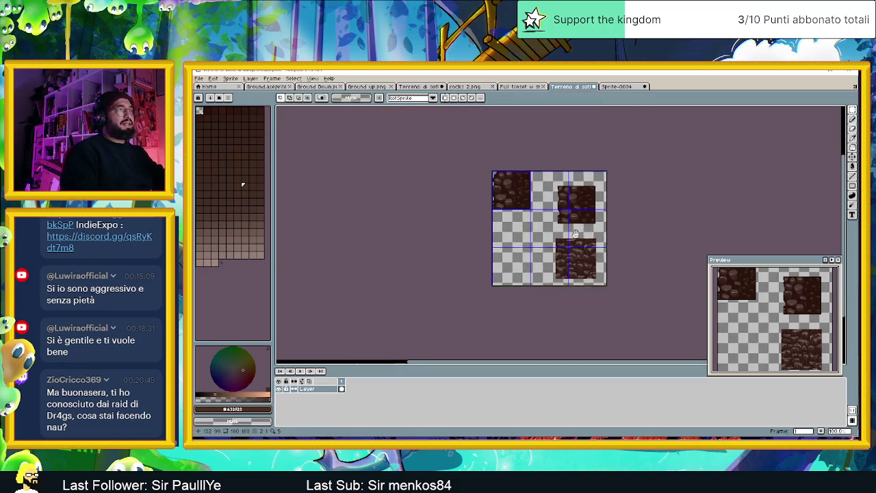
{"action": "scroll", "coordinate": [557, 236], "scroll_direction": "up", "scroll_amount": 1}
{"action": "left_click_drag", "start_coordinate": [526, 231], "coordinate": [615, 114]}
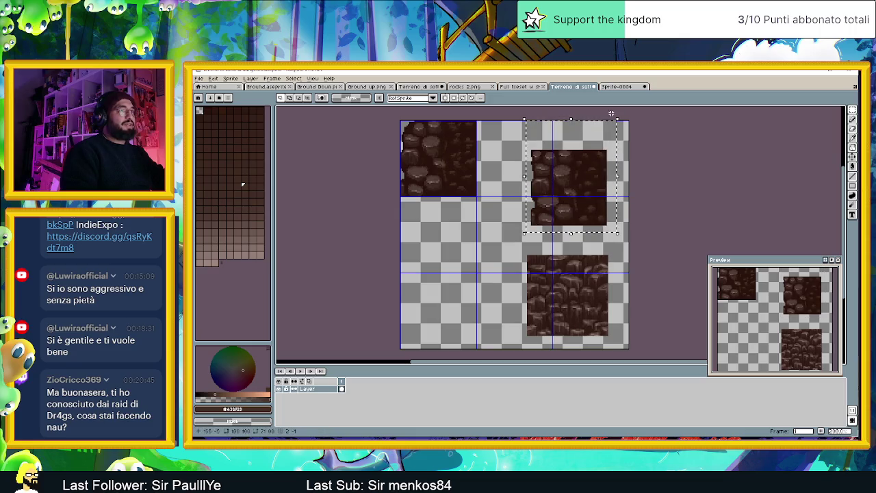
{"action": "mouse_move", "coordinate": [574, 163]}
{"action": "left_mouse_down"}
{"action": "mouse_move", "coordinate": [443, 216]}
{"action": "mouse_move", "coordinate": [451, 211]}
{"action": "left_mouse_up"}
{"action": "left_click", "coordinate": [572, 167]}
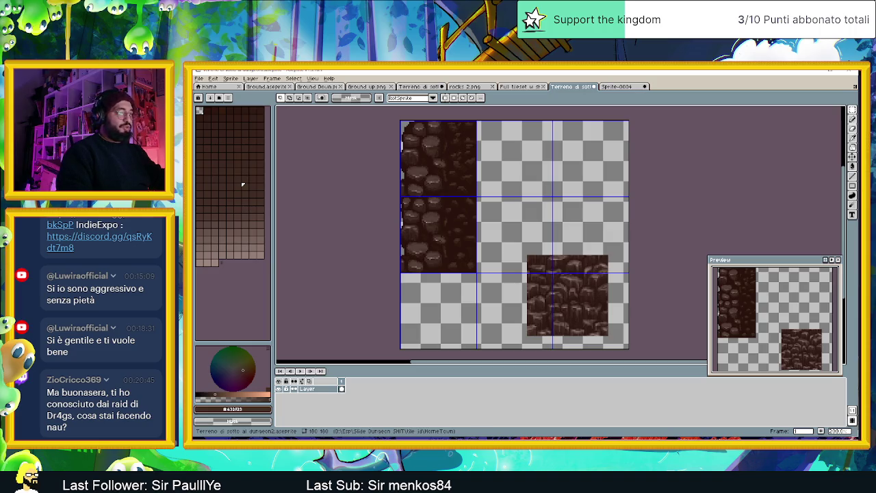
{"action": "key", "text": "alt+Tab"}
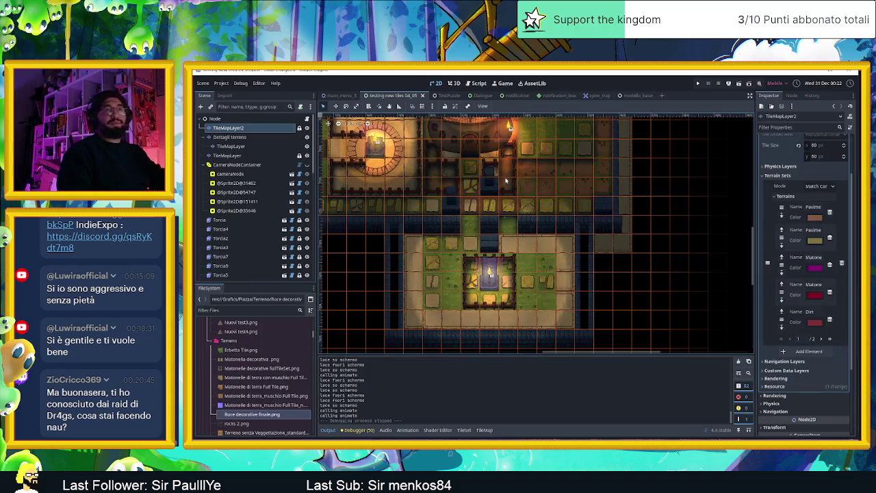
- Zoom in and out around the tower and courtyard in the Godot tilemap
{"action": "scroll", "coordinate": [532, 286], "scroll_direction": "up", "scroll_amount": 2}
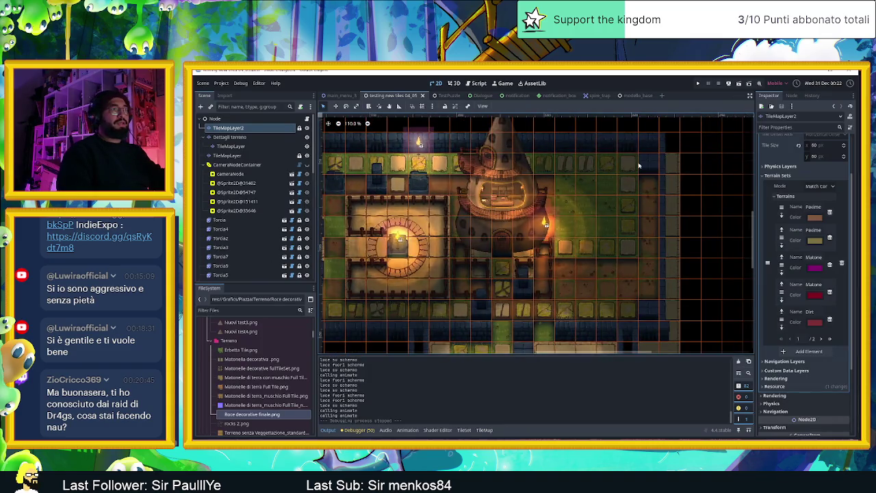
{"action": "scroll", "coordinate": [597, 227], "scroll_direction": "up", "scroll_amount": 2}
{"action": "scroll", "coordinate": [596, 226], "scroll_direction": "up", "scroll_amount": 1}
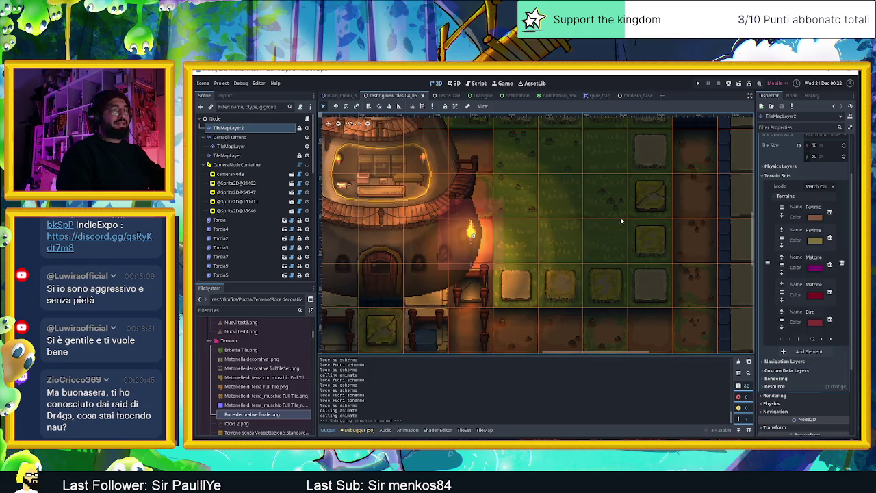
{"action": "scroll", "coordinate": [650, 209], "scroll_direction": "up", "scroll_amount": 2}
{"action": "scroll", "coordinate": [651, 200], "scroll_direction": "down", "scroll_amount": 1}
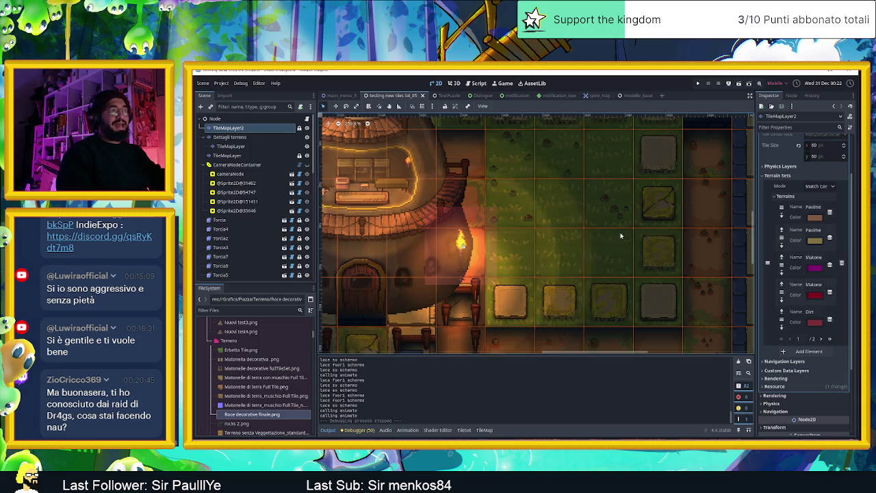
{"action": "scroll", "coordinate": [521, 195], "scroll_direction": "down", "scroll_amount": 4}
{"action": "scroll", "coordinate": [462, 183], "scroll_direction": "down", "scroll_amount": 3}
{"action": "scroll", "coordinate": [461, 184], "scroll_direction": "up", "scroll_amount": 1}
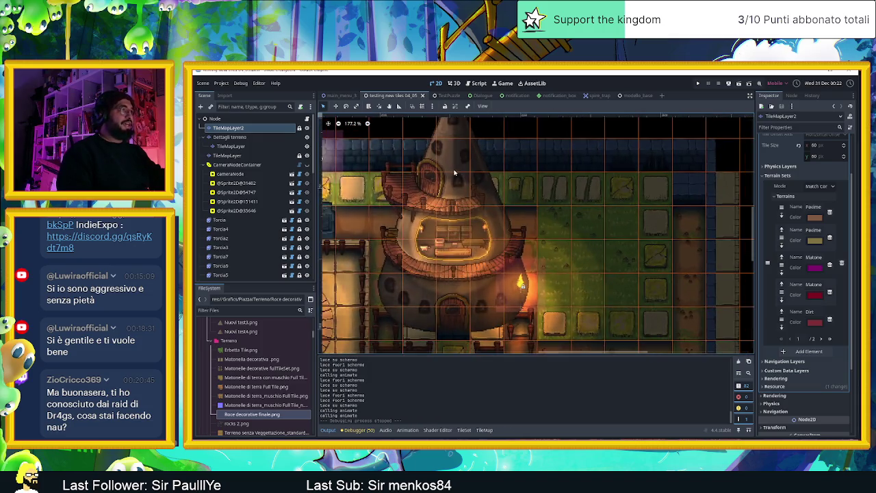
{"action": "scroll", "coordinate": [614, 222], "scroll_direction": "up", "scroll_amount": 2}
{"action": "scroll", "coordinate": [614, 223], "scroll_direction": "up", "scroll_amount": 1}
{"action": "scroll", "coordinate": [602, 236], "scroll_direction": "down", "scroll_amount": 1}
{"action": "scroll", "coordinate": [592, 247], "scroll_direction": "down", "scroll_amount": 1}
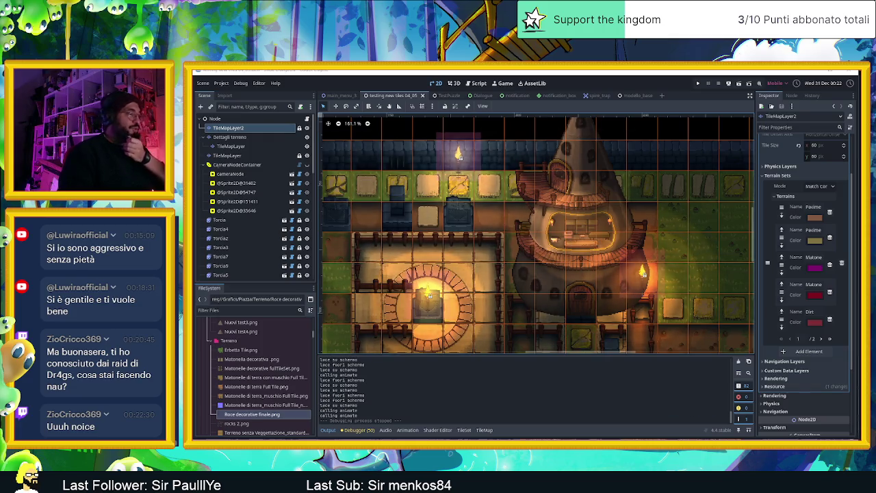
{"action": "key", "text": "alt+Tab"}
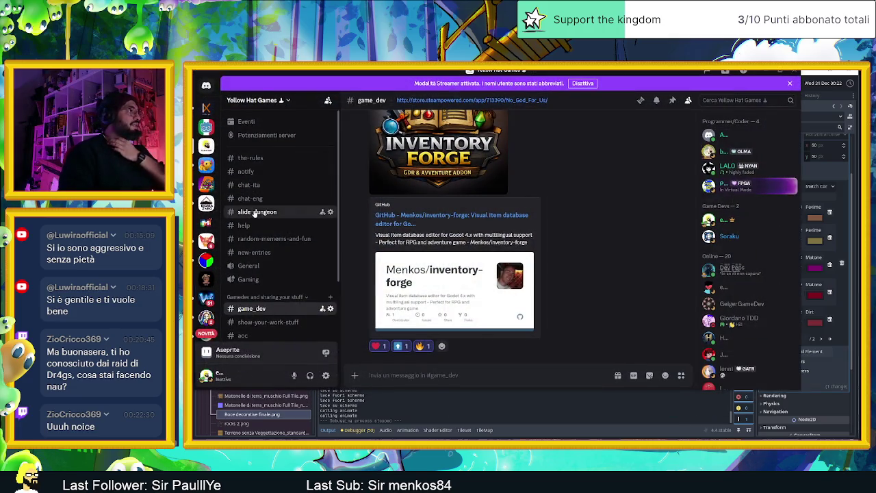
- Scroll up #slide-dungeon to the 9/12 concepts post
{"action": "scroll", "coordinate": [509, 204], "scroll_direction": "up", "scroll_amount": 5}
{"action": "scroll", "coordinate": [510, 204], "scroll_direction": "up", "scroll_amount": 5}
{"action": "scroll", "coordinate": [509, 204], "scroll_direction": "up", "scroll_amount": 5}
{"action": "scroll", "coordinate": [510, 205], "scroll_direction": "up", "scroll_amount": 5}
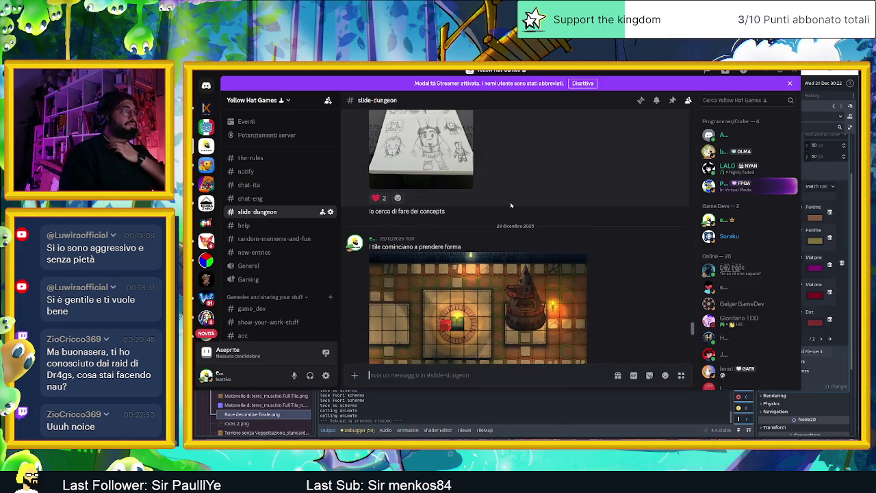
{"action": "scroll", "coordinate": [510, 204], "scroll_direction": "up", "scroll_amount": 5}
{"action": "scroll", "coordinate": [510, 205], "scroll_direction": "up", "scroll_amount": 5}
{"action": "scroll", "coordinate": [510, 205], "scroll_direction": "up", "scroll_amount": 5}
{"action": "scroll", "coordinate": [510, 204], "scroll_direction": "up", "scroll_amount": 5}
{"action": "scroll", "coordinate": [510, 205], "scroll_direction": "up", "scroll_amount": 5}
{"action": "scroll", "coordinate": [509, 204], "scroll_direction": "up", "scroll_amount": 5}
{"action": "scroll", "coordinate": [510, 204], "scroll_direction": "up", "scroll_amount": 5}
{"action": "scroll", "coordinate": [510, 205], "scroll_direction": "up", "scroll_amount": 3}
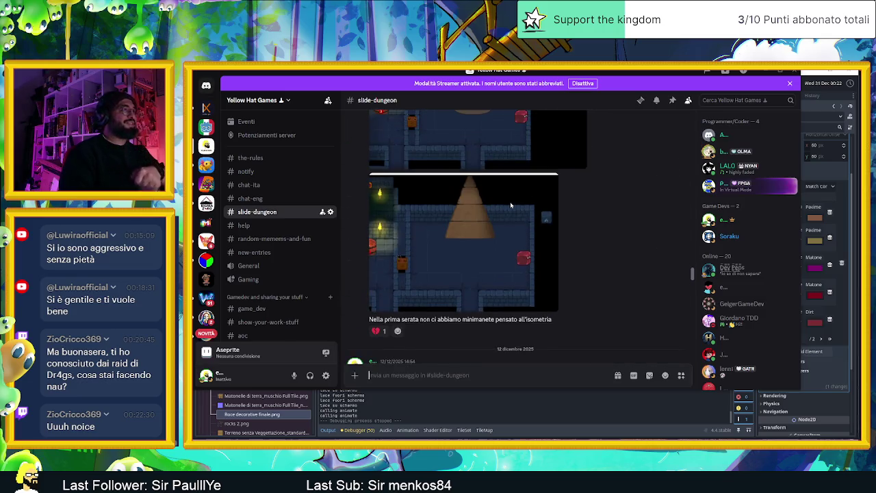
{"action": "scroll", "coordinate": [528, 205], "scroll_direction": "up", "scroll_amount": 5}
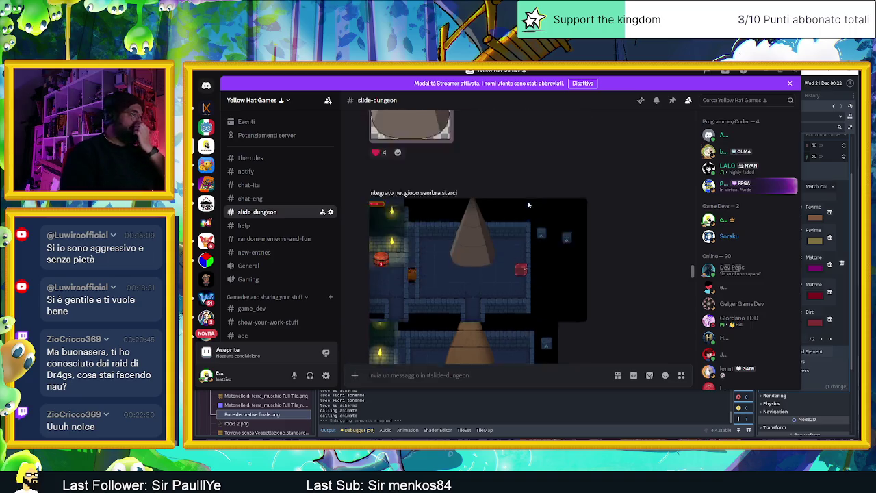
{"action": "scroll", "coordinate": [528, 205], "scroll_direction": "up", "scroll_amount": 5}
{"action": "scroll", "coordinate": [528, 205], "scroll_direction": "up", "scroll_amount": 5}
{"action": "scroll", "coordinate": [529, 206], "scroll_direction": "up", "scroll_amount": 5}
{"action": "scroll", "coordinate": [528, 210], "scroll_direction": "up", "scroll_amount": 2}
{"action": "scroll", "coordinate": [529, 210], "scroll_direction": "up", "scroll_amount": 5}
{"action": "scroll", "coordinate": [527, 212], "scroll_direction": "up", "scroll_amount": 5}
{"action": "scroll", "coordinate": [525, 215], "scroll_direction": "up", "scroll_amount": 5}
{"action": "scroll", "coordinate": [525, 215], "scroll_direction": "up", "scroll_amount": 3}
{"action": "scroll", "coordinate": [525, 215], "scroll_direction": "down", "scroll_amount": 3}
{"action": "scroll", "coordinate": [526, 216], "scroll_direction": "down", "scroll_amount": 5}
{"action": "scroll", "coordinate": [525, 218], "scroll_direction": "down", "scroll_amount": 2}
{"action": "scroll", "coordinate": [525, 218], "scroll_direction": "down", "scroll_amount": 3}
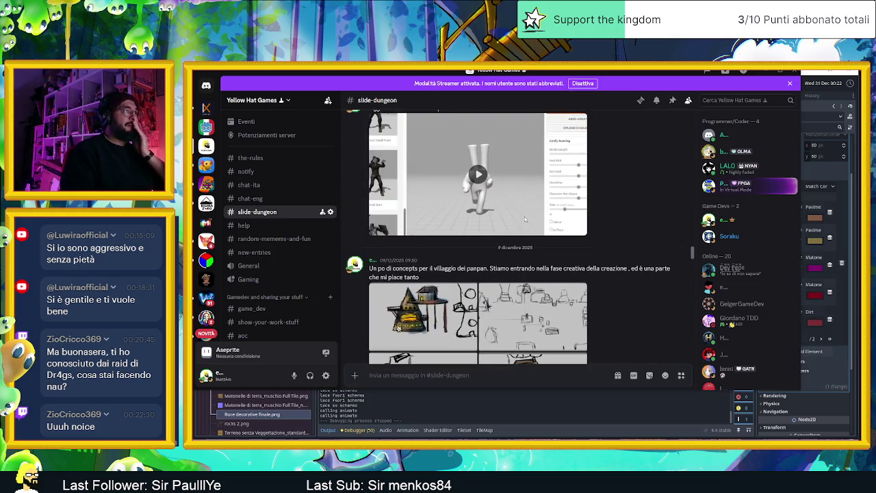
- Enlarge the first concept sketch showing the conical tower
{"action": "scroll", "coordinate": [503, 205], "scroll_direction": "up", "scroll_amount": 1}
{"action": "left_click", "coordinate": [483, 224]}
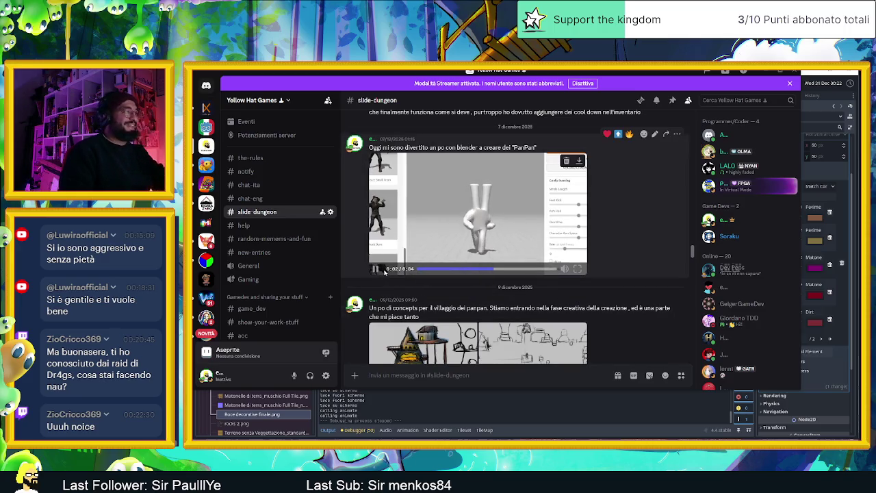
{"action": "scroll", "coordinate": [484, 283], "scroll_direction": "down", "scroll_amount": 3}
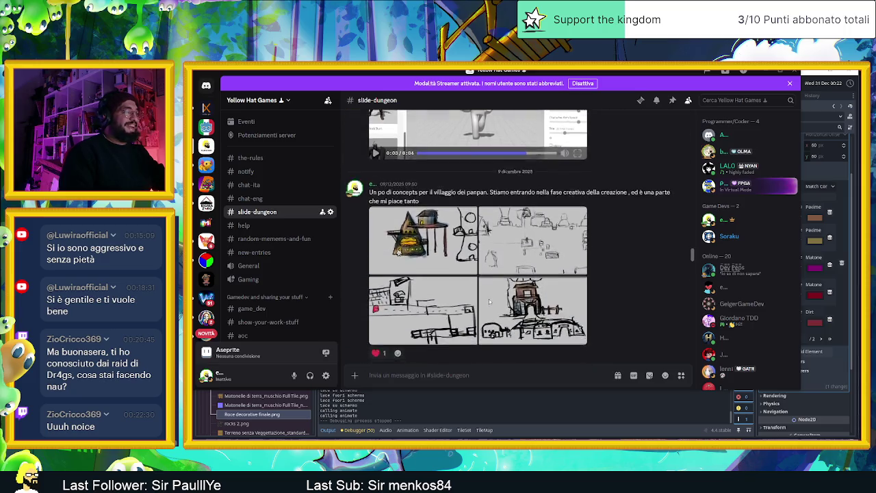
{"action": "left_click", "coordinate": [423, 184]}
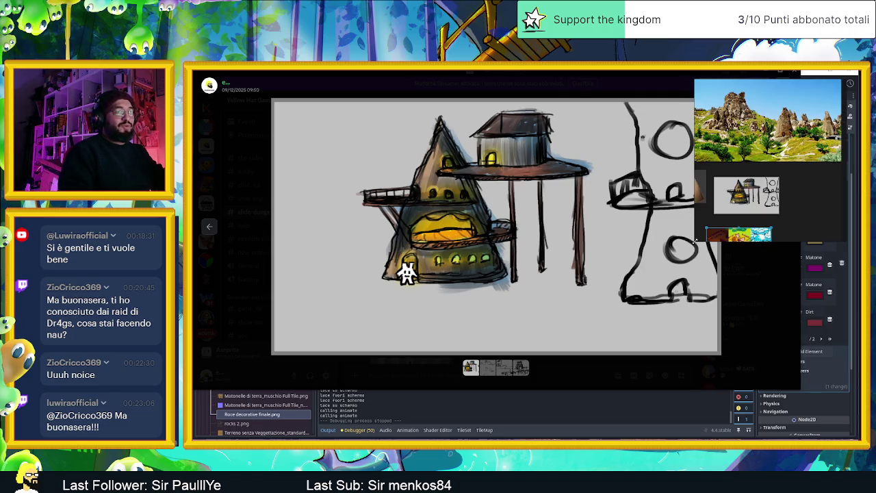
- Browse the Cappadocia and Uchisar castle reference photos on the PureRef board
{"action": "scroll", "coordinate": [699, 197], "scroll_direction": "up", "scroll_amount": 2}
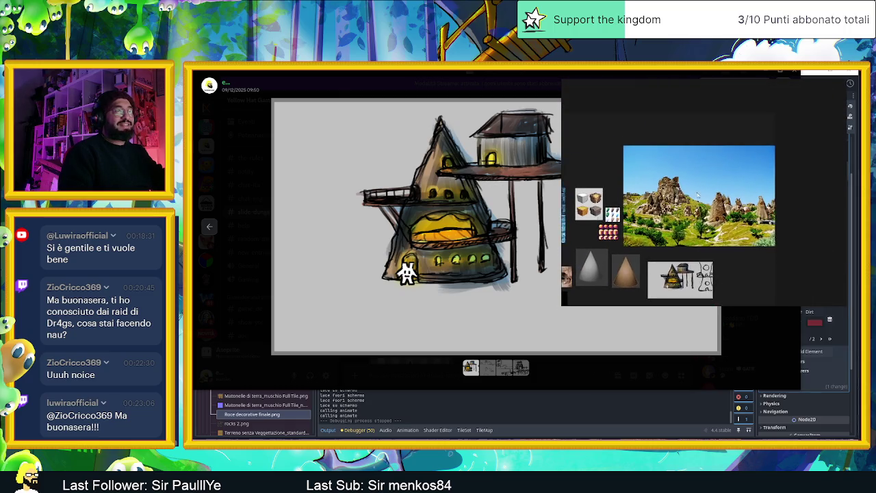
{"action": "scroll", "coordinate": [699, 197], "scroll_direction": "up", "scroll_amount": 3}
{"action": "scroll", "coordinate": [705, 219], "scroll_direction": "up", "scroll_amount": 1}
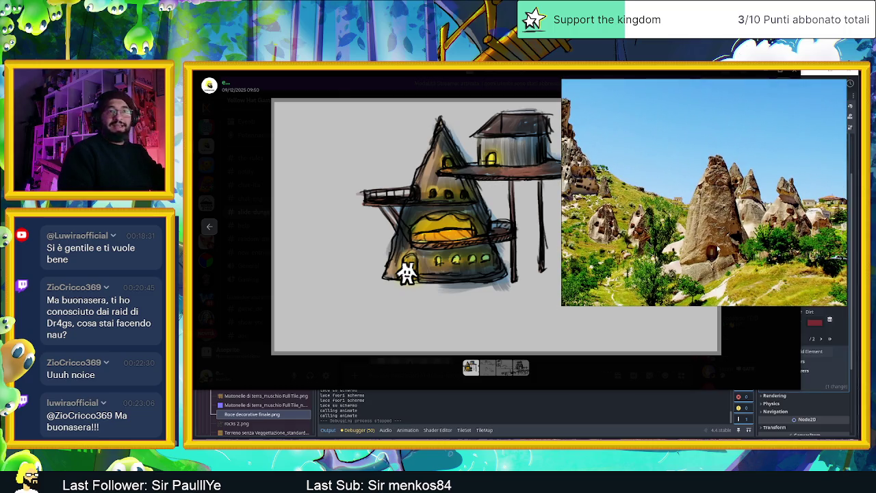
{"action": "key", "text": "Right"}
{"action": "key", "text": "Right"}
{"action": "key", "text": "Right"}
{"action": "key", "text": "Right"}
{"action": "key", "text": "Right"}
{"action": "key", "text": "Right"}
{"action": "key", "text": "Right"}
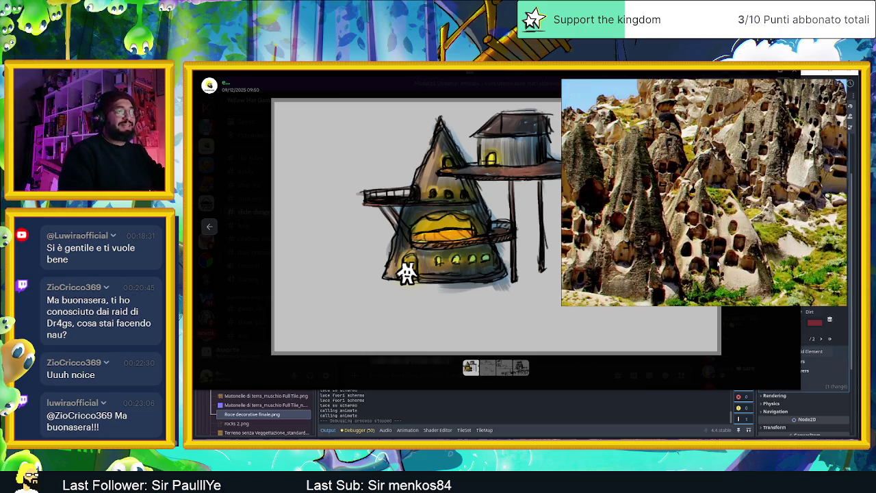
{"action": "key", "text": "Right"}
{"action": "scroll", "coordinate": [650, 240], "scroll_direction": "down", "scroll_amount": 1}
{"action": "scroll", "coordinate": [650, 241], "scroll_direction": "down", "scroll_amount": 1}
{"action": "scroll", "coordinate": [650, 241], "scroll_direction": "down", "scroll_amount": 1}
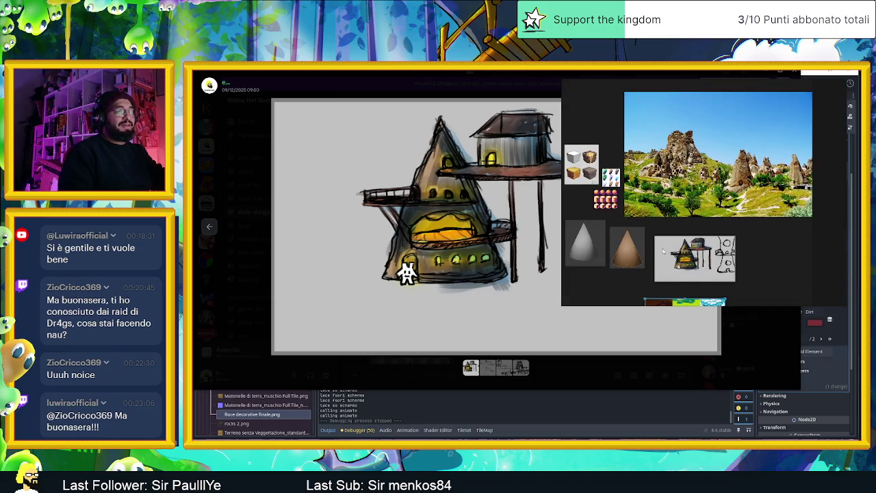
{"action": "scroll", "coordinate": [649, 241], "scroll_direction": "down", "scroll_amount": 1}
- Step through the cave reference photos and pan the board toward the cone render
{"action": "key", "text": "Right"}
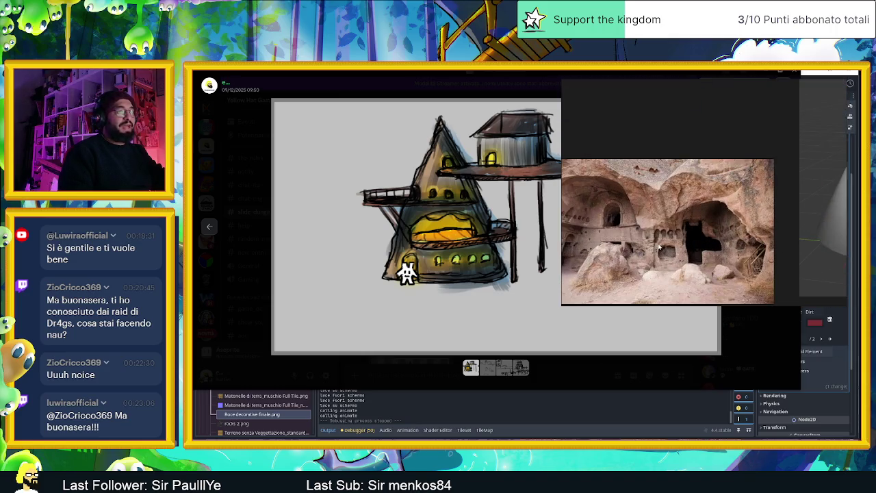
{"action": "scroll", "coordinate": [707, 233], "scroll_direction": "down", "scroll_amount": 1}
{"action": "key", "text": "Right"}
{"action": "key", "text": "Left"}
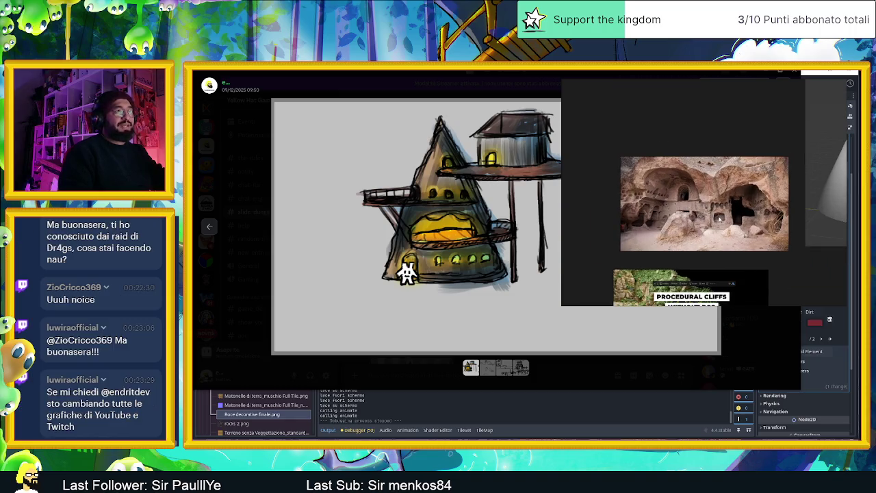
{"action": "left_click_drag", "start_coordinate": [755, 218], "coordinate": [726, 233]}
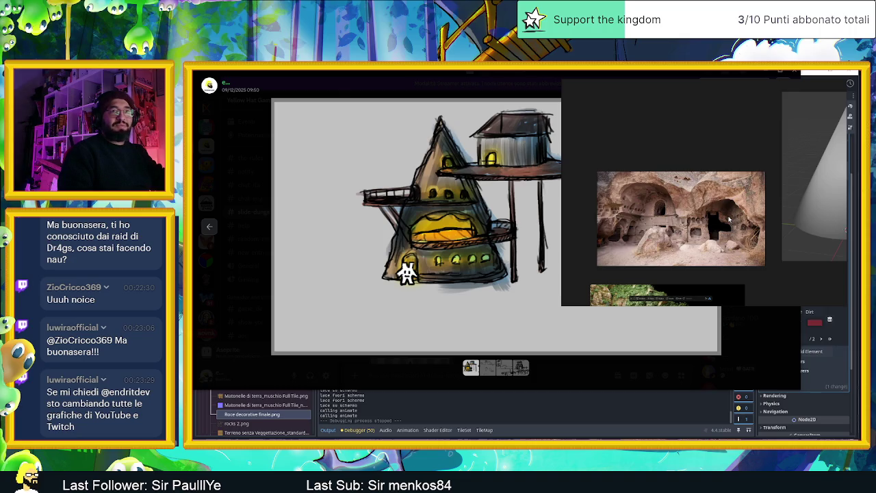
- Minimize the PureRef 'Tile references' window
{"action": "scroll", "coordinate": [728, 216], "scroll_direction": "down", "scroll_amount": 2}
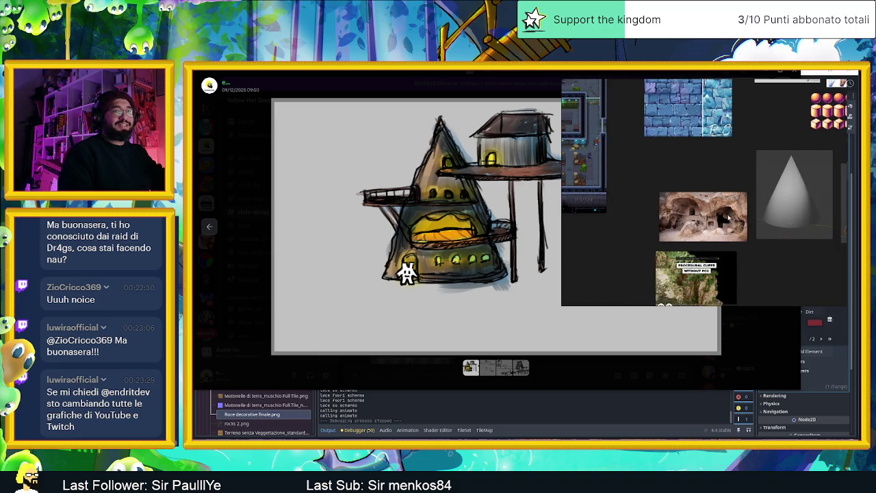
{"action": "scroll", "coordinate": [763, 223], "scroll_direction": "up", "scroll_amount": 1}
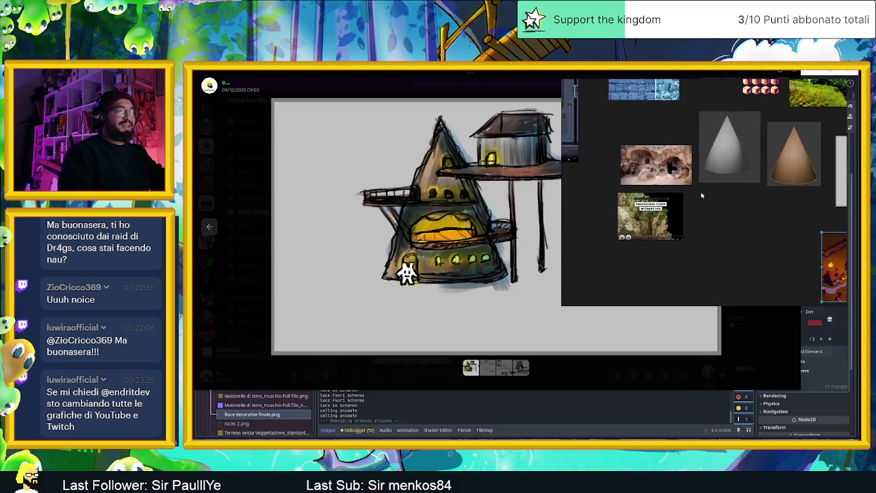
{"action": "scroll", "coordinate": [757, 188], "scroll_direction": "up", "scroll_amount": 1}
{"action": "scroll", "coordinate": [751, 153], "scroll_direction": "up", "scroll_amount": 1}
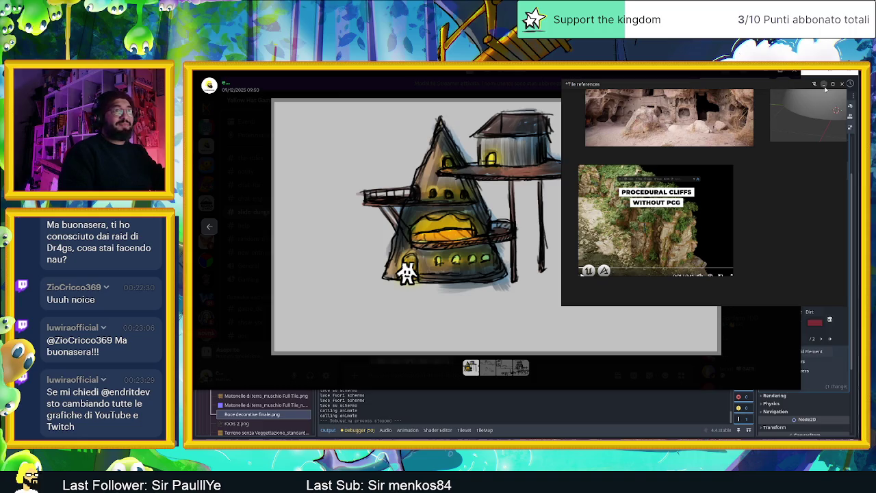
{"action": "left_click", "coordinate": [824, 85]}
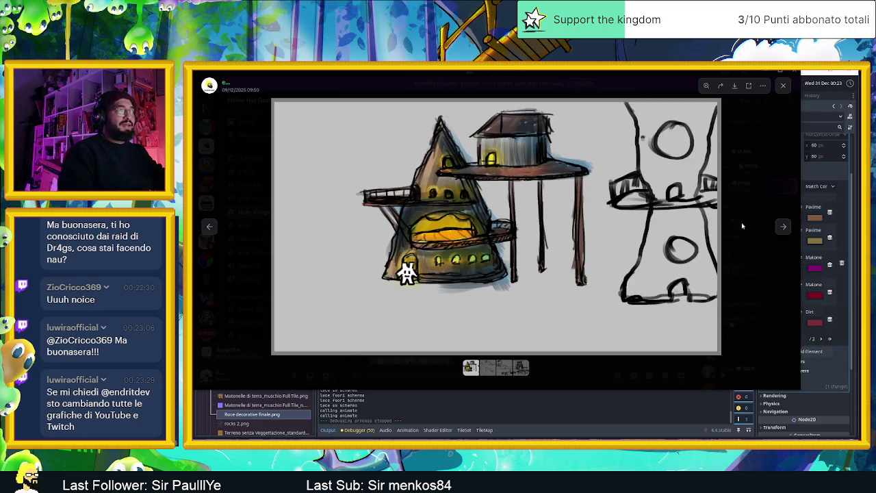
- View the concept sketches in Discord's image viewer, stepping through to the last one
{"action": "left_click", "coordinate": [751, 223]}
{"action": "left_click", "coordinate": [426, 199]}
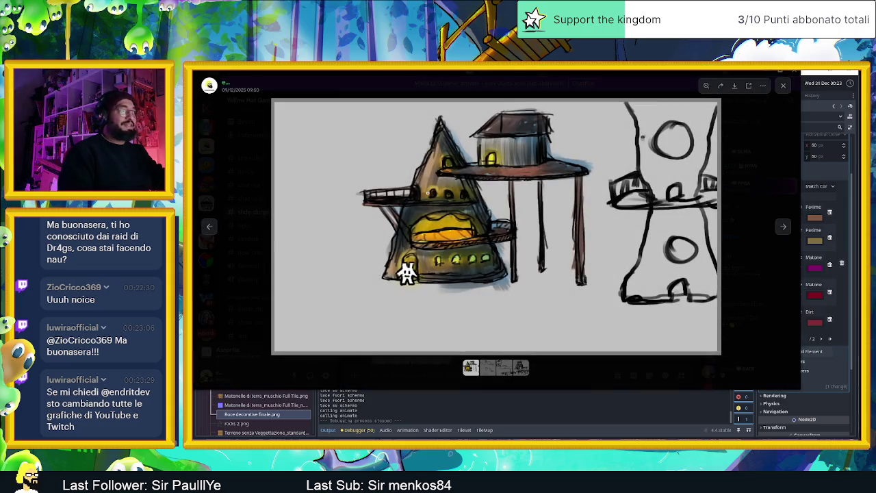
{"action": "left_click", "coordinate": [729, 232]}
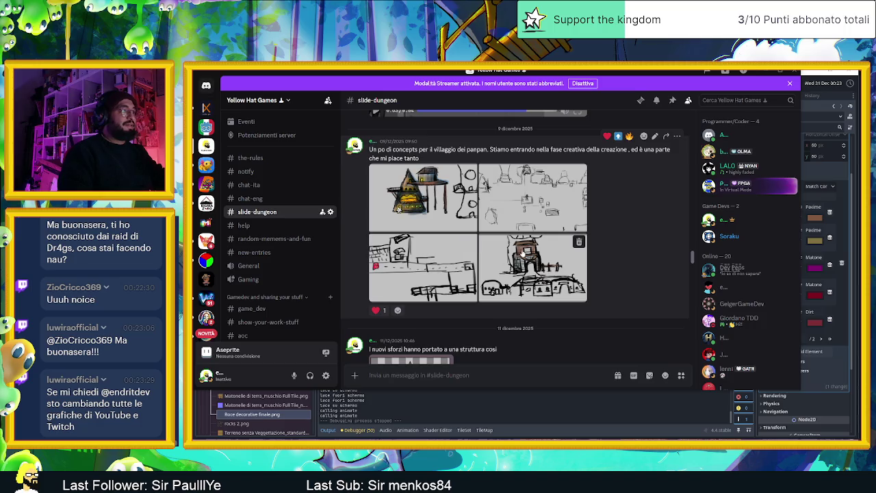
{"action": "left_click", "coordinate": [520, 198]}
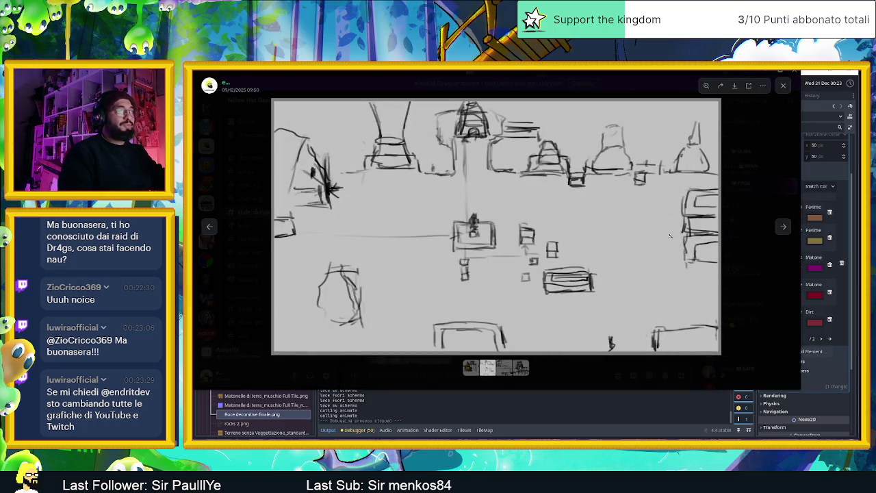
{"action": "left_click", "coordinate": [783, 226]}
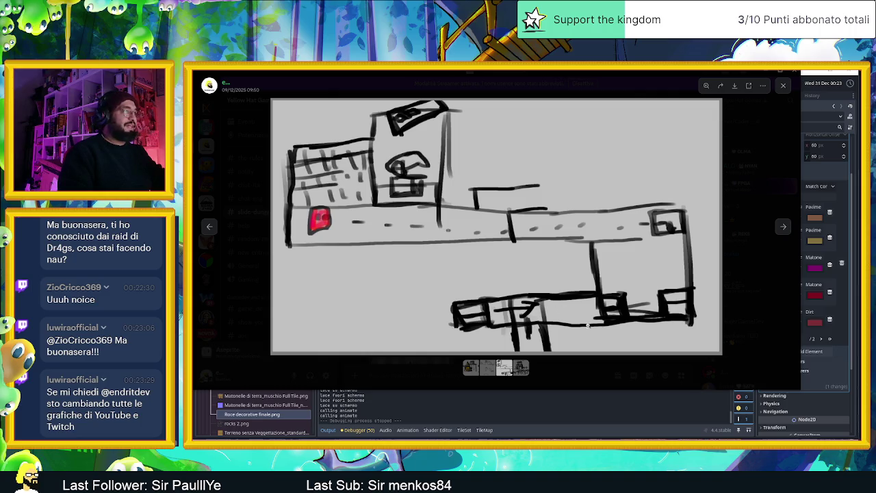
{"action": "left_click", "coordinate": [782, 226]}
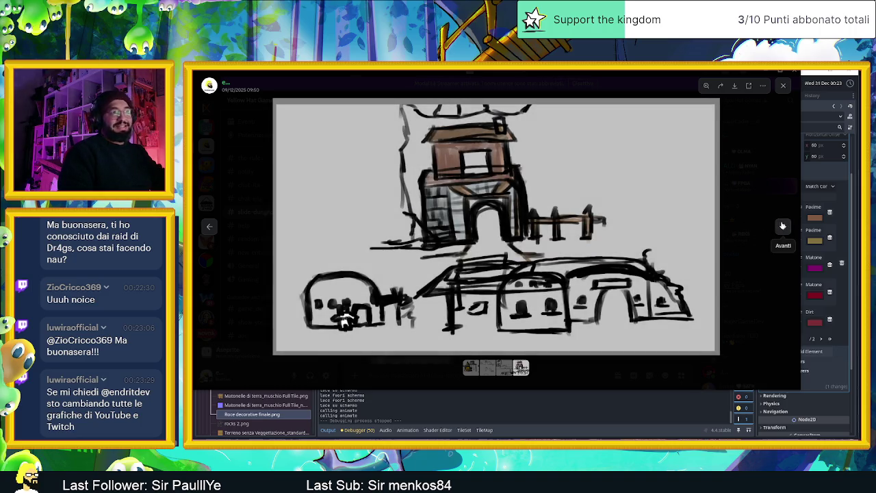
{"action": "left_click", "coordinate": [782, 226]}
{"action": "left_click", "coordinate": [739, 219]}
- Scroll down and look at the enlarged cone image
{"action": "scroll", "coordinate": [520, 317], "scroll_direction": "down", "scroll_amount": 3}
{"action": "scroll", "coordinate": [521, 316], "scroll_direction": "down", "scroll_amount": 3}
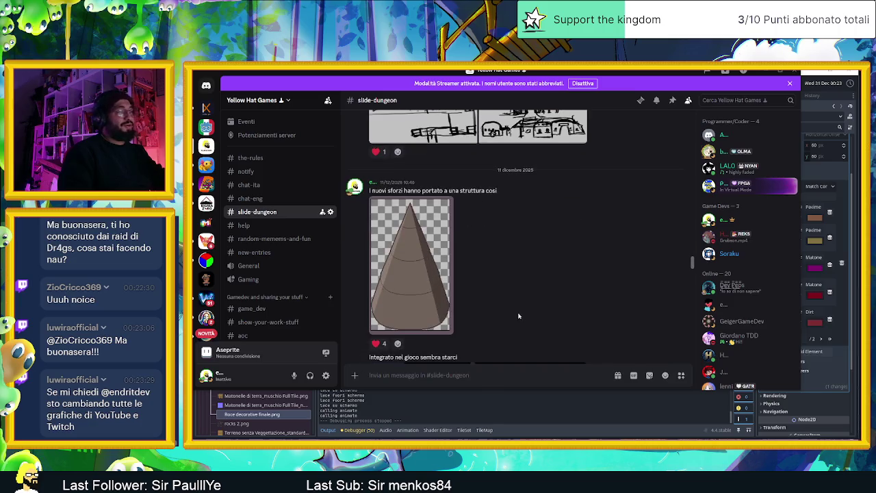
{"action": "left_click", "coordinate": [417, 279]}
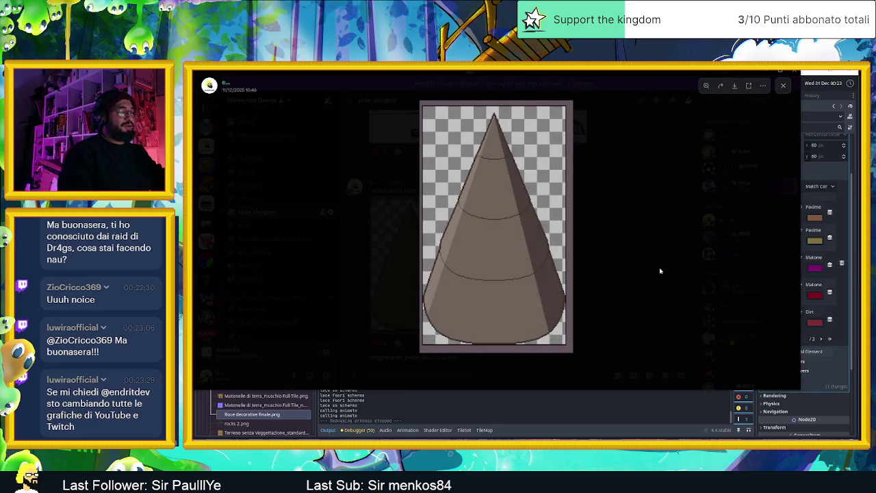
{"action": "left_click", "coordinate": [659, 272]}
- Scroll the slide-dungeon channel down to the 17 dicembre post
{"action": "scroll", "coordinate": [566, 301], "scroll_direction": "down", "scroll_amount": 1}
{"action": "scroll", "coordinate": [567, 301], "scroll_direction": "down", "scroll_amount": 2}
{"action": "scroll", "coordinate": [548, 294], "scroll_direction": "down", "scroll_amount": 1}
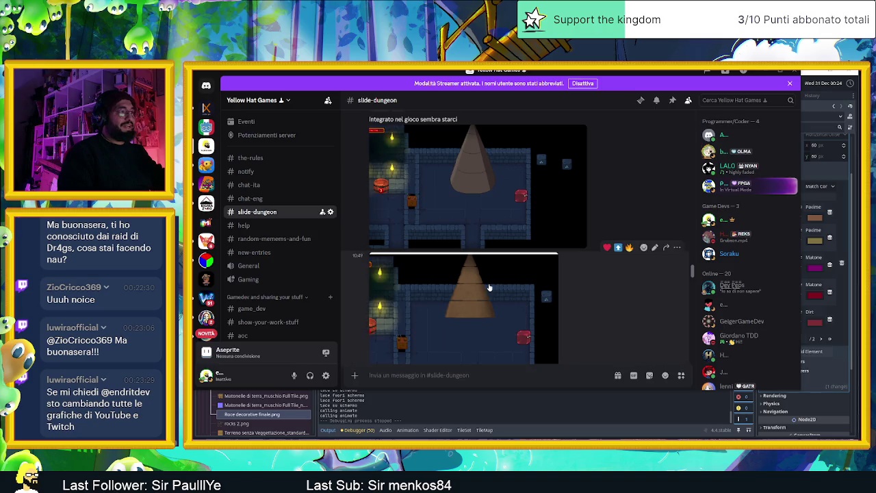
{"action": "scroll", "coordinate": [513, 288], "scroll_direction": "down", "scroll_amount": 2}
{"action": "scroll", "coordinate": [488, 285], "scroll_direction": "down", "scroll_amount": 3}
{"action": "scroll", "coordinate": [472, 274], "scroll_direction": "down", "scroll_amount": 1}
{"action": "scroll", "coordinate": [452, 260], "scroll_direction": "up", "scroll_amount": 1}
{"action": "scroll", "coordinate": [430, 242], "scroll_direction": "up", "scroll_amount": 1}
{"action": "scroll", "coordinate": [431, 241], "scroll_direction": "down", "scroll_amount": 3}
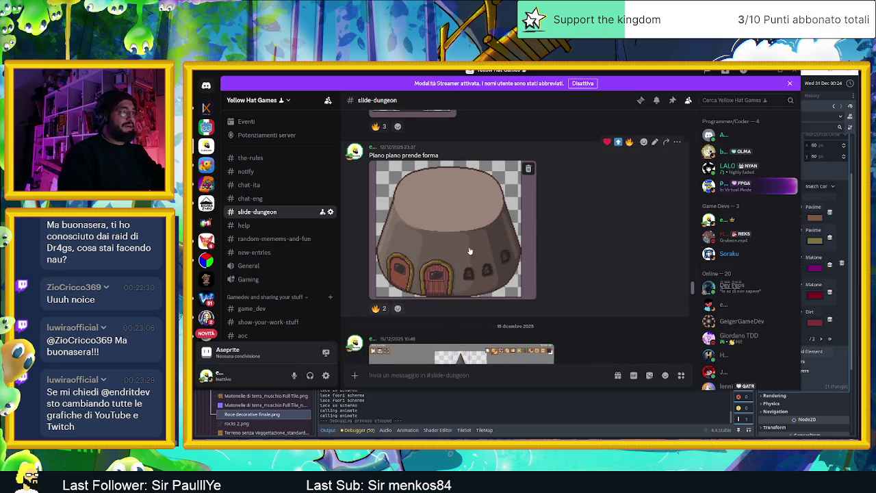
{"action": "scroll", "coordinate": [469, 250], "scroll_direction": "down", "scroll_amount": 2}
{"action": "scroll", "coordinate": [469, 251], "scroll_direction": "down", "scroll_amount": 1}
{"action": "scroll", "coordinate": [482, 219], "scroll_direction": "down", "scroll_amount": 3}
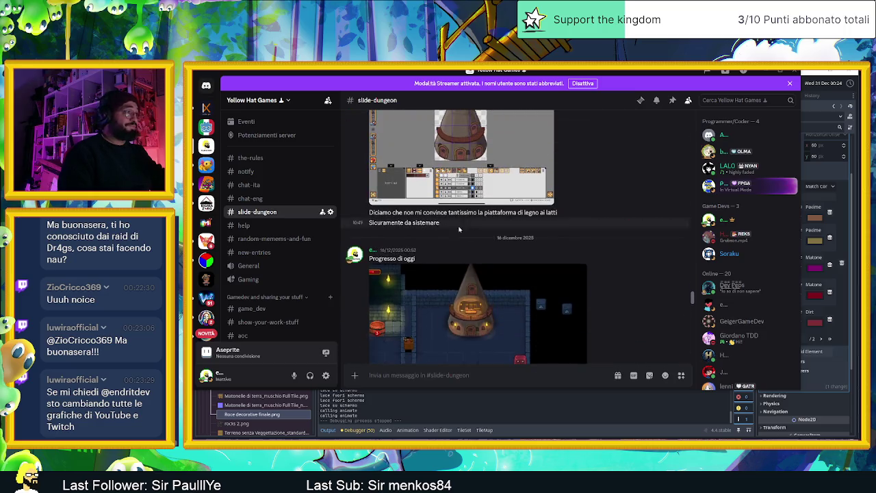
{"action": "scroll", "coordinate": [485, 213], "scroll_direction": "down", "scroll_amount": 3}
{"action": "scroll", "coordinate": [486, 206], "scroll_direction": "up", "scroll_amount": 3}
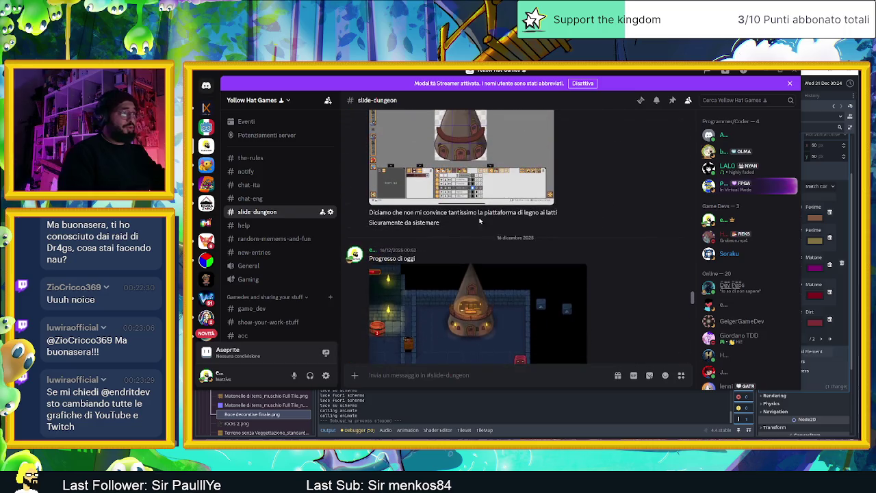
{"action": "scroll", "coordinate": [483, 226], "scroll_direction": "down", "scroll_amount": 2}
- Enlarge and zoom into the 'Progresso di oggi' game screenshot, then close it
{"action": "left_click", "coordinate": [481, 234]}
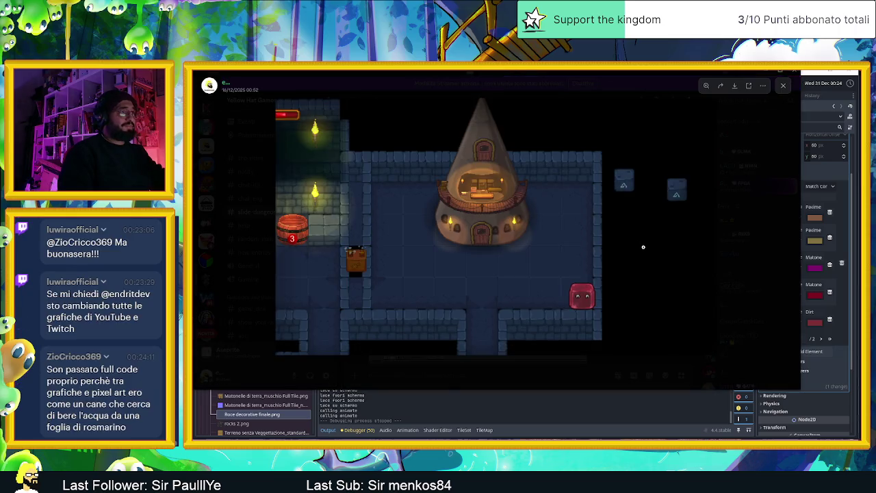
{"action": "left_click", "coordinate": [583, 256]}
{"action": "left_click", "coordinate": [603, 245]}
{"action": "left_click", "coordinate": [782, 87]}
{"action": "scroll", "coordinate": [475, 226], "scroll_direction": "down", "scroll_amount": 5}
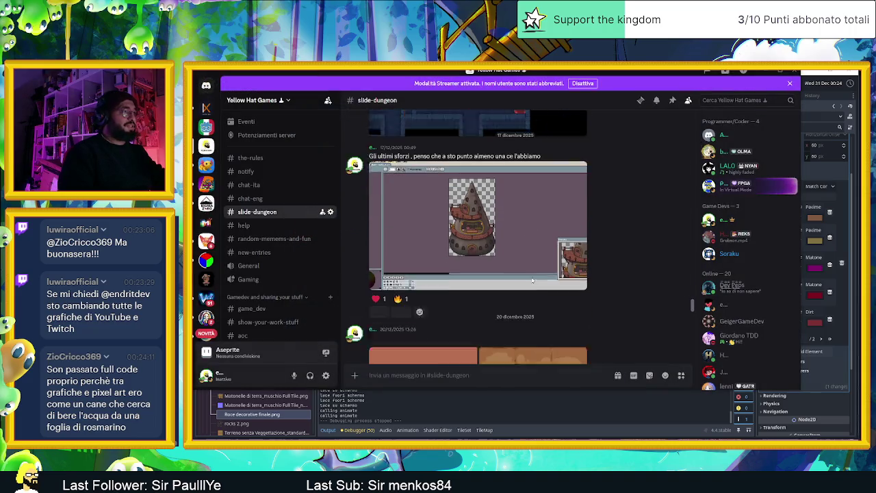
- View the enlarged pixel-art tower screenshot, then scroll down to the tiles post
{"action": "left_click", "coordinate": [476, 226]}
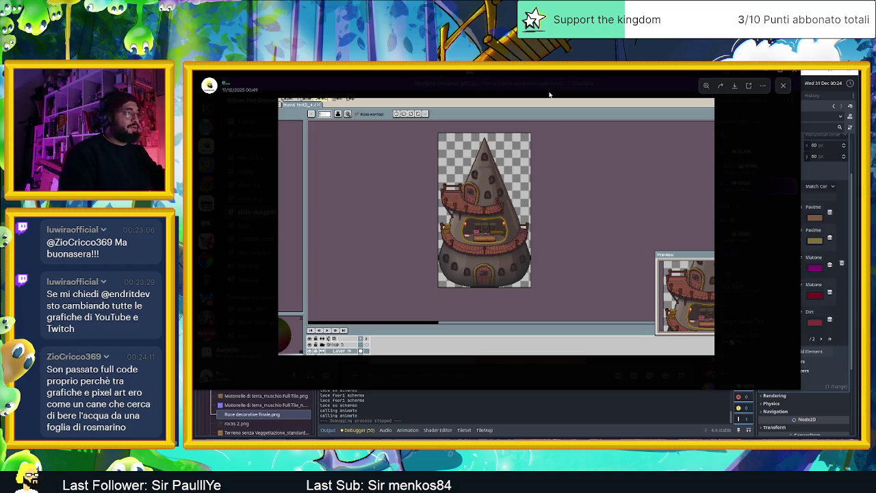
{"action": "left_click", "coordinate": [549, 95]}
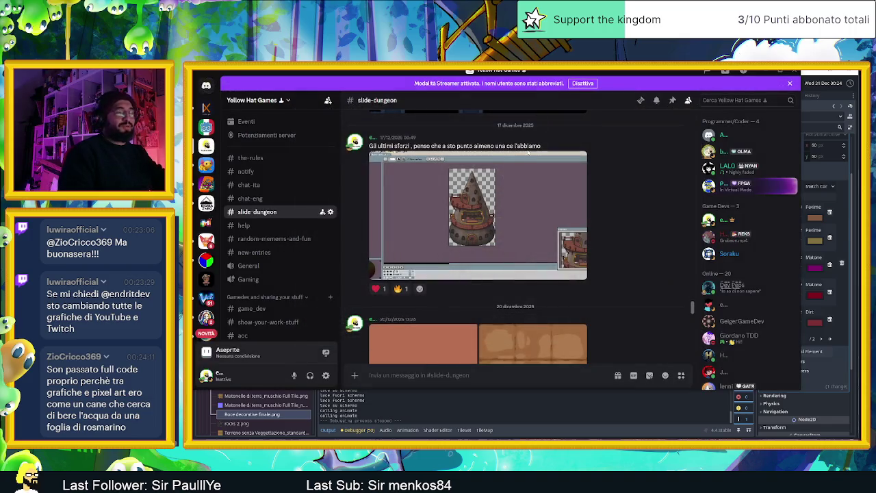
{"action": "scroll", "coordinate": [534, 181], "scroll_direction": "down", "scroll_amount": 3}
{"action": "scroll", "coordinate": [534, 181], "scroll_direction": "down", "scroll_amount": 3}
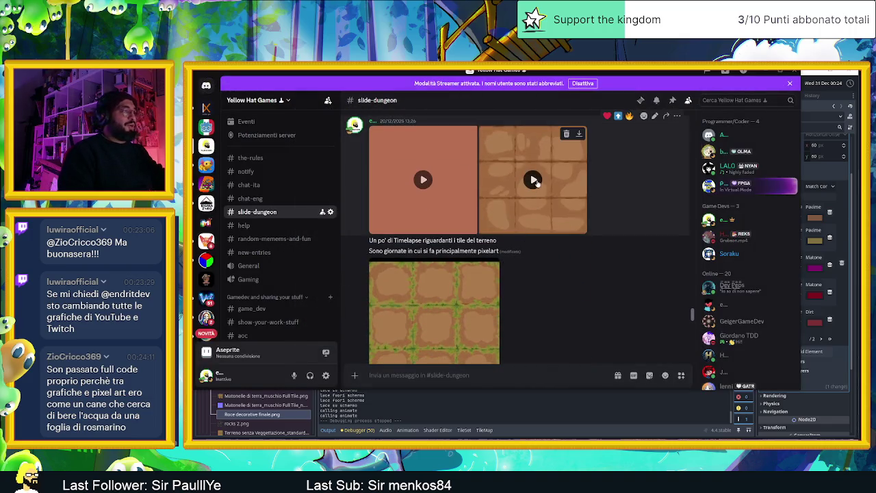
{"action": "scroll", "coordinate": [534, 182], "scroll_direction": "down", "scroll_amount": 3}
{"action": "scroll", "coordinate": [534, 181], "scroll_direction": "down", "scroll_amount": 2}
{"action": "scroll", "coordinate": [507, 182], "scroll_direction": "down", "scroll_amount": 1}
{"action": "scroll", "coordinate": [462, 183], "scroll_direction": "down", "scroll_amount": 2}
{"action": "scroll", "coordinate": [463, 183], "scroll_direction": "up", "scroll_amount": 2}
{"action": "scroll", "coordinate": [442, 236], "scroll_direction": "up", "scroll_amount": 1}
{"action": "scroll", "coordinate": [449, 241], "scroll_direction": "down", "scroll_amount": 1}
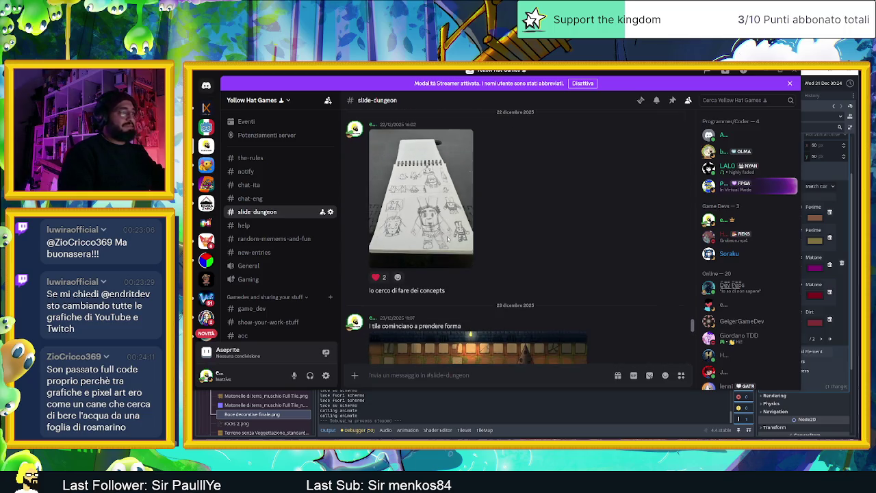
{"action": "scroll", "coordinate": [455, 244], "scroll_direction": "down", "scroll_amount": 4}
{"action": "mouse_move", "coordinate": [479, 233]}
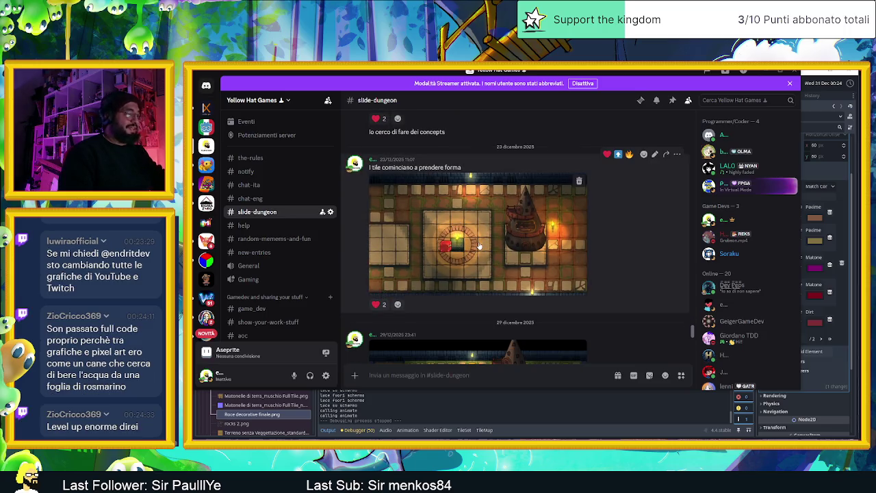
- Look at the enlarged tiles screenshot and the 29 dicembre dungeon screenshot
{"action": "left_click", "coordinate": [479, 246]}
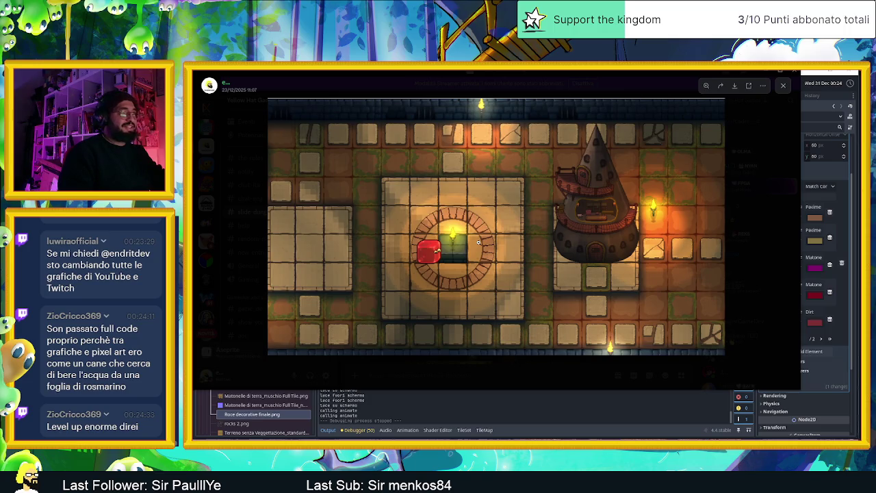
{"action": "left_click", "coordinate": [514, 365]}
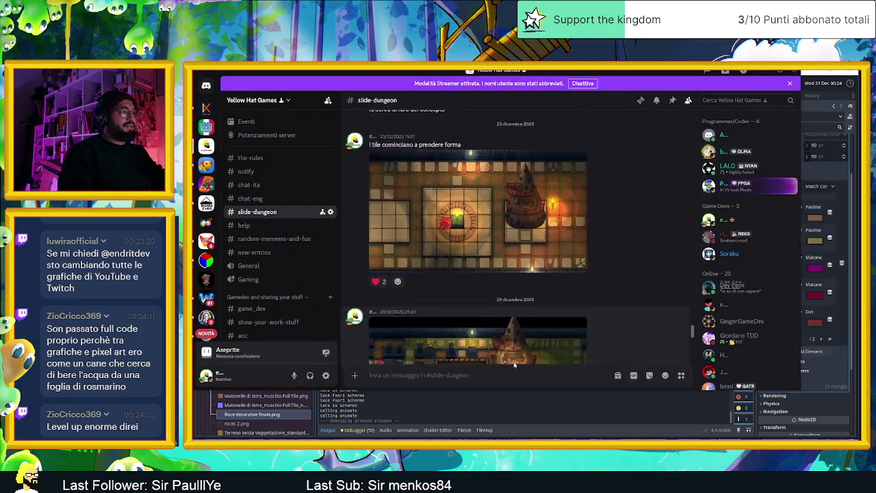
{"action": "left_click", "coordinate": [499, 223]}
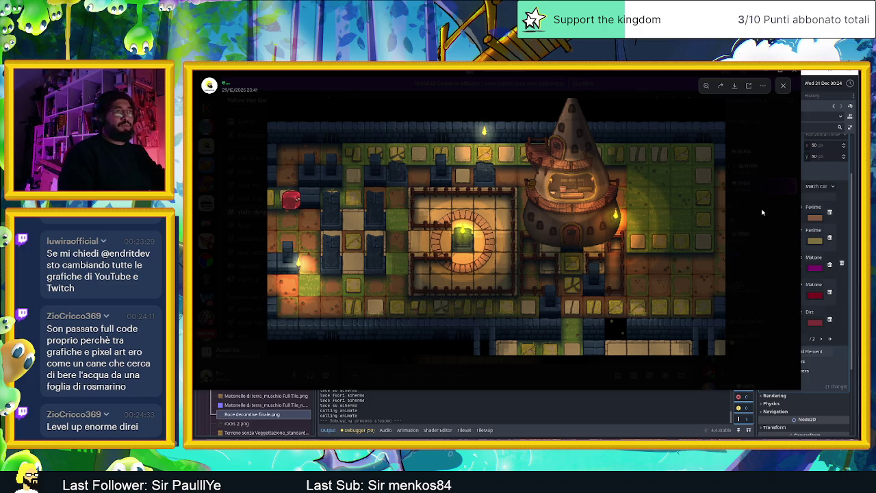
{"action": "left_click", "coordinate": [761, 229]}
- Zoom into the next dungeon screenshot, close it, and scroll on to the character sketches
{"action": "scroll", "coordinate": [684, 233], "scroll_direction": "down", "scroll_amount": 3}
{"action": "left_click", "coordinate": [493, 261]}
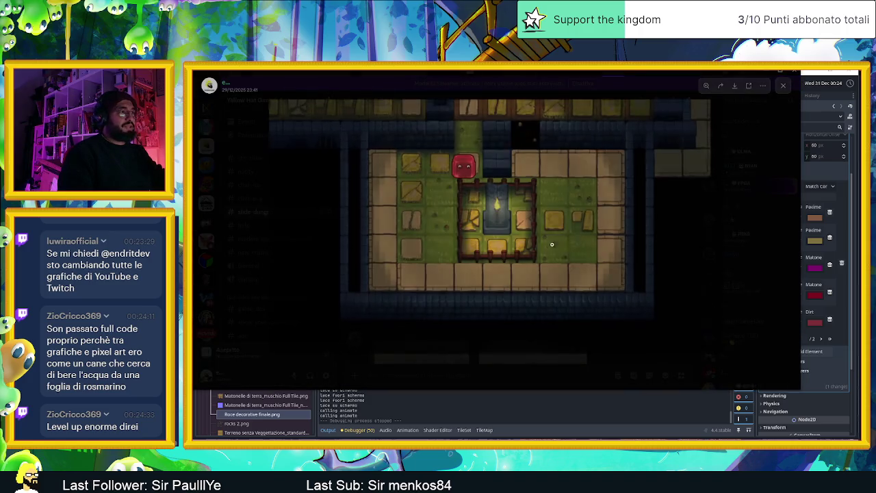
{"action": "left_click", "coordinate": [690, 229]}
{"action": "left_click", "coordinate": [670, 239]}
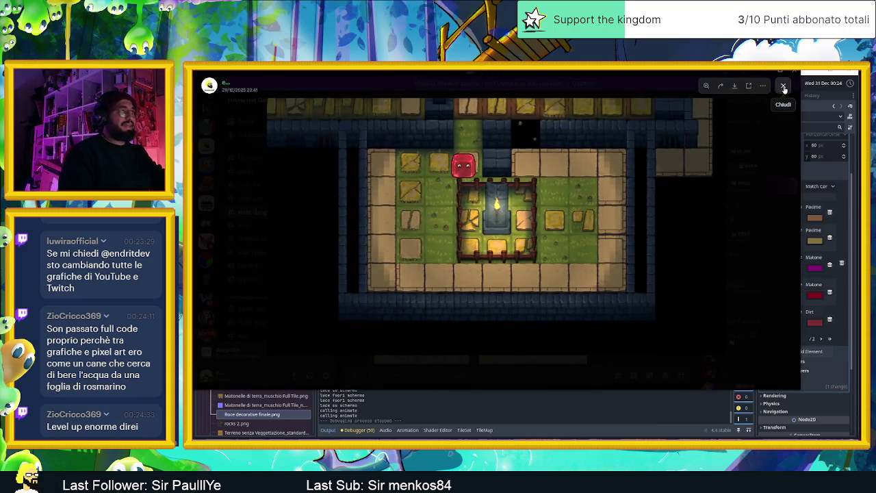
{"action": "left_click", "coordinate": [784, 87]}
{"action": "scroll", "coordinate": [486, 255], "scroll_direction": "down", "scroll_amount": 5}
{"action": "mouse_move", "coordinate": [479, 287]}
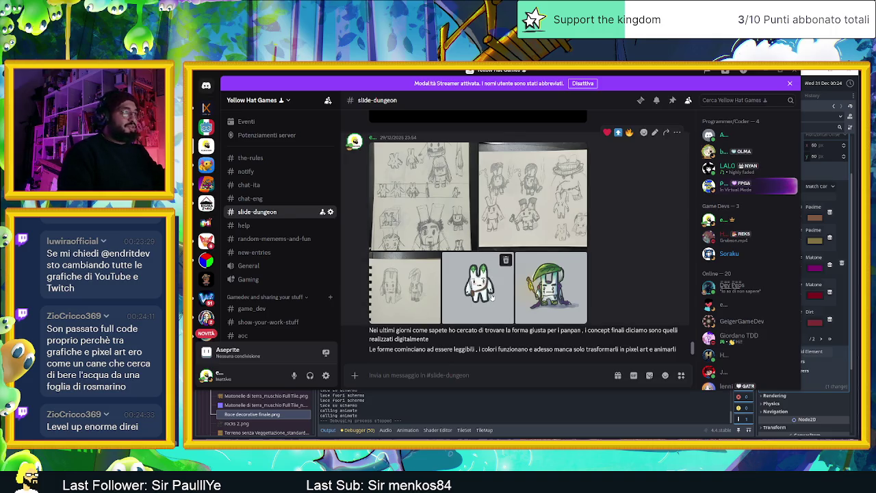
- Enlarge the white character sketch and step to the leaf-hat character sketch
{"action": "left_click", "coordinate": [491, 294]}
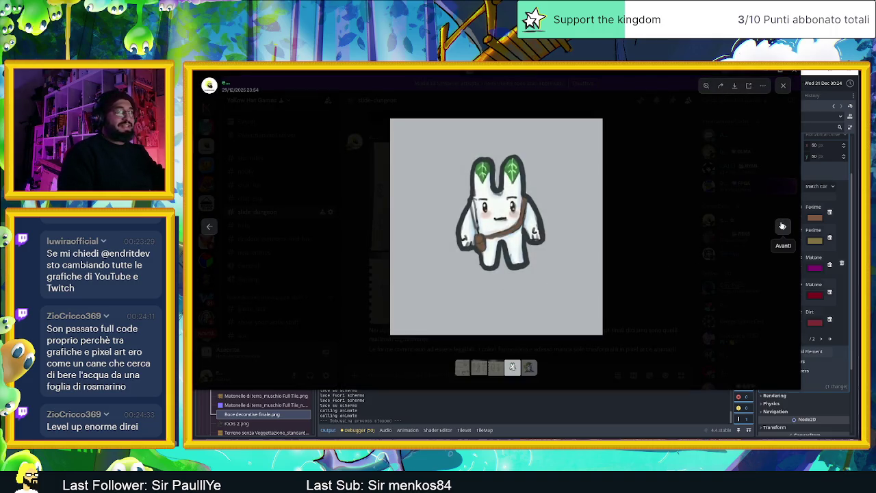
{"action": "left_click", "coordinate": [783, 227]}
{"action": "left_click", "coordinate": [641, 224]}
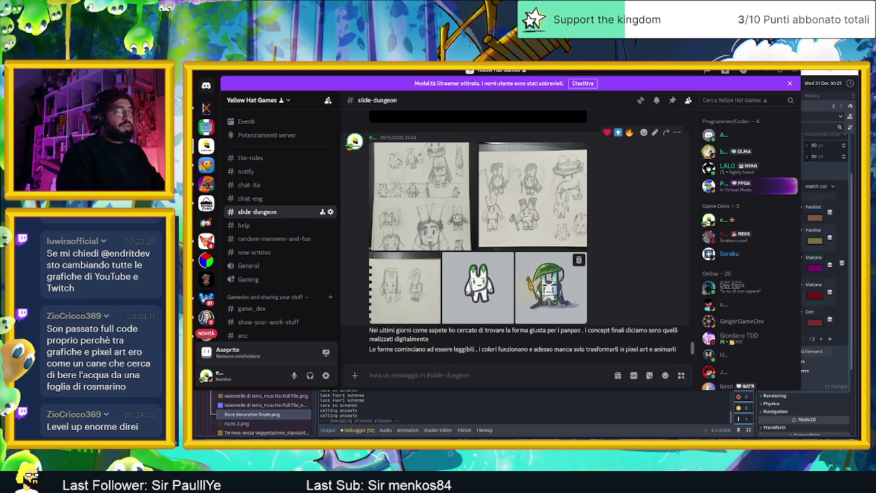
- Compare the leaf-hat and white character sketches, then switch to the AirServer presenting screen
{"action": "left_click", "coordinate": [554, 283]}
{"action": "left_click", "coordinate": [209, 226]}
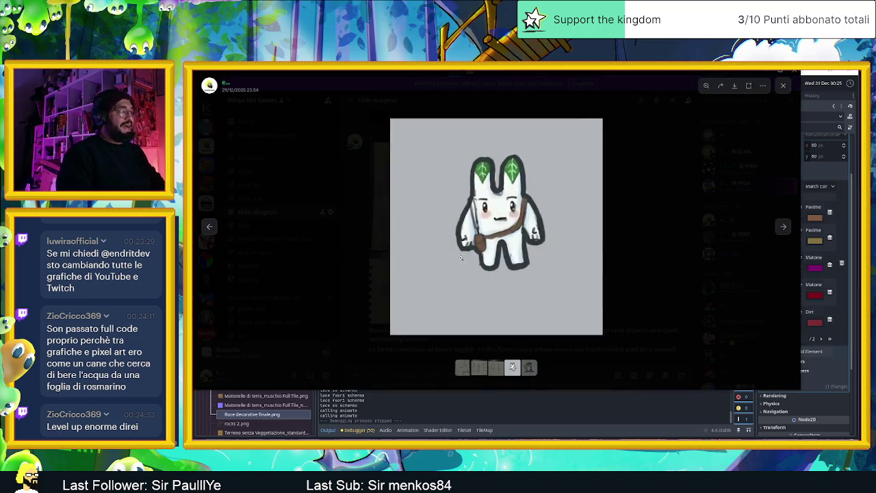
{"action": "left_click", "coordinate": [670, 241]}
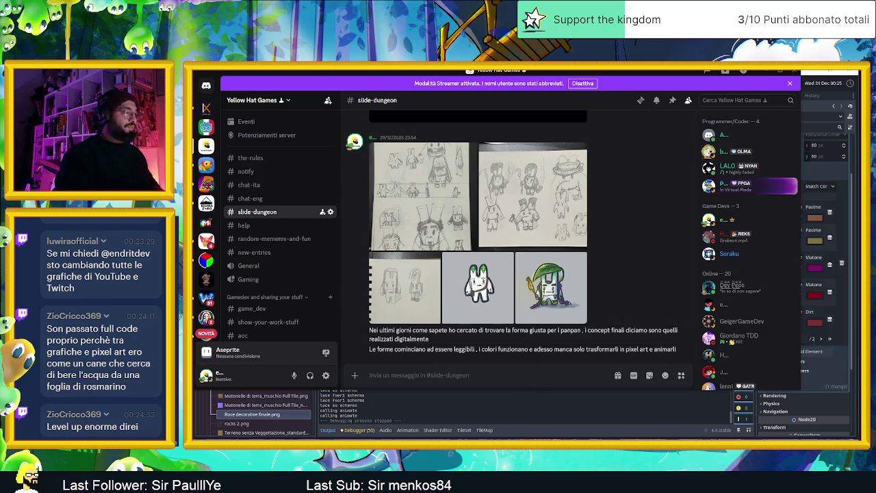
{"action": "key", "text": "alt+Tab"}
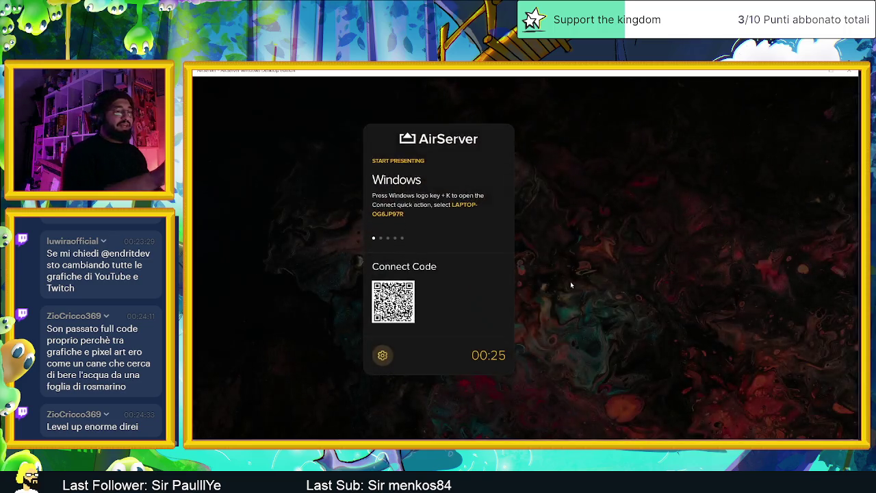
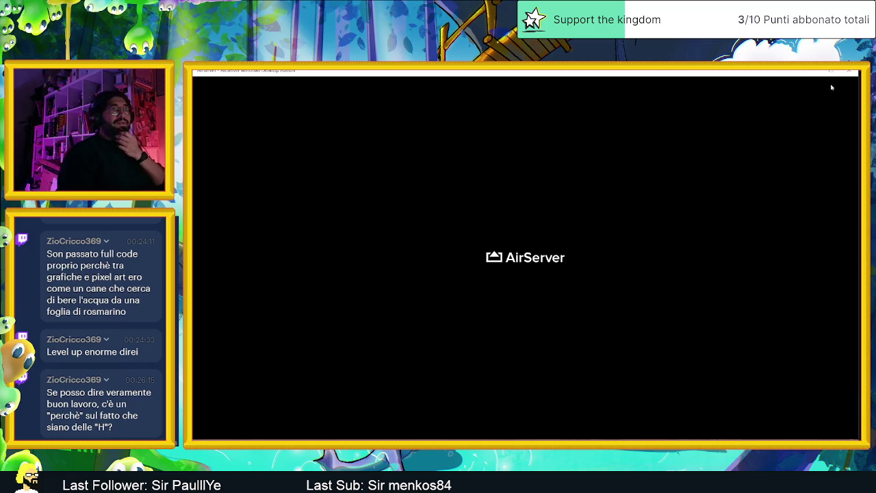
- Close the empty AirServer mirroring window and minimize Discord to show the Godot dungeon scene
{"action": "left_click", "coordinate": [848, 73]}
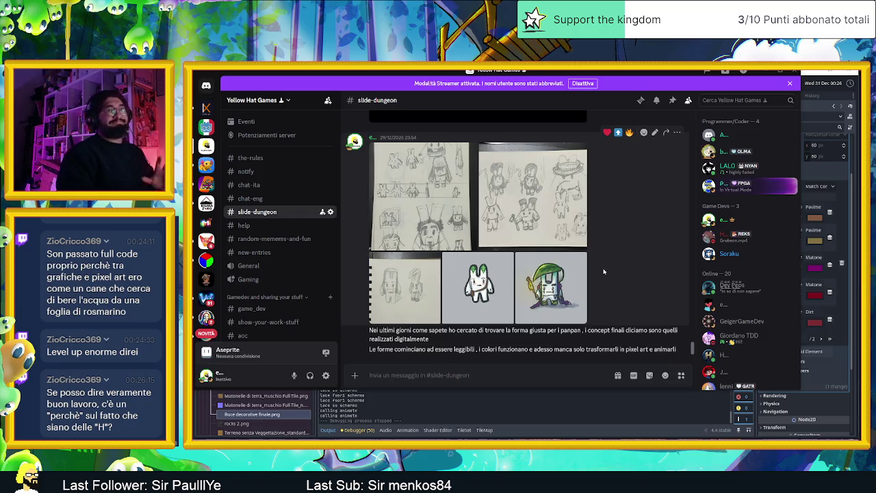
{"action": "mouse_move", "coordinate": [646, 213]}
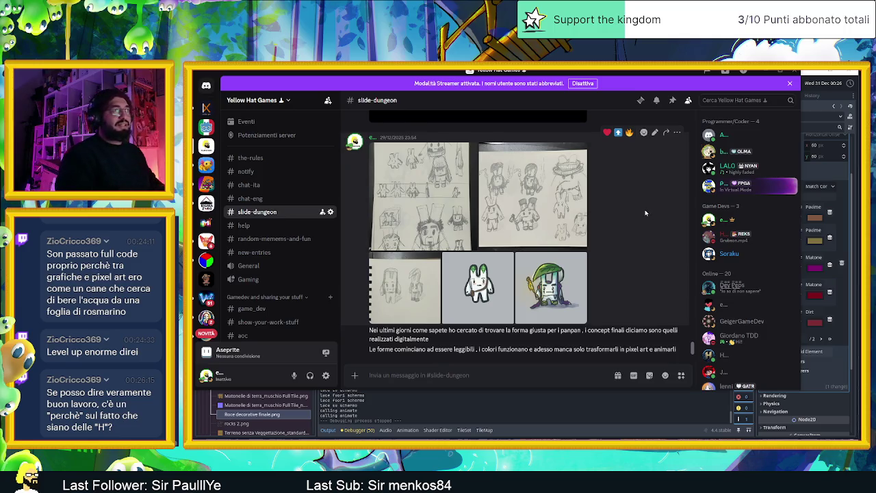
{"action": "scroll", "coordinate": [645, 213], "scroll_direction": "up", "scroll_amount": 3}
{"action": "left_click", "coordinate": [758, 71]}
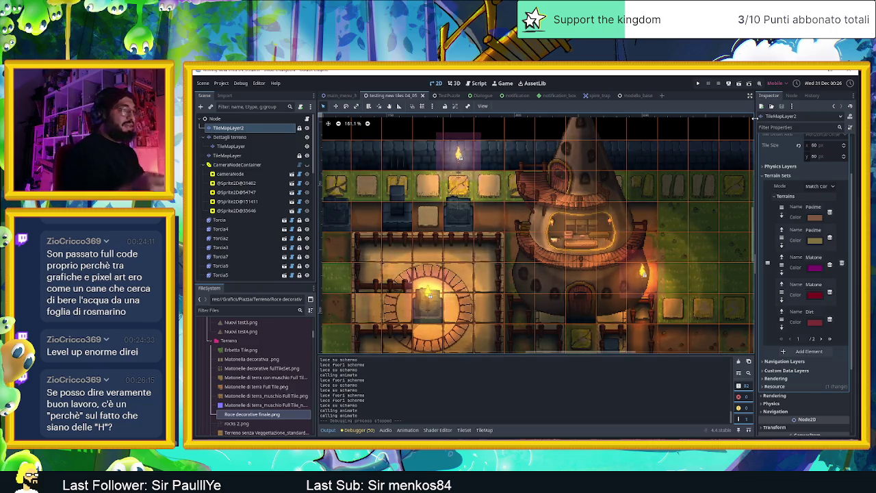
- Zoom out and pan across the whole Godot dungeon tilemap, then return to Aseprite
{"action": "scroll", "coordinate": [643, 212], "scroll_direction": "down", "scroll_amount": 1}
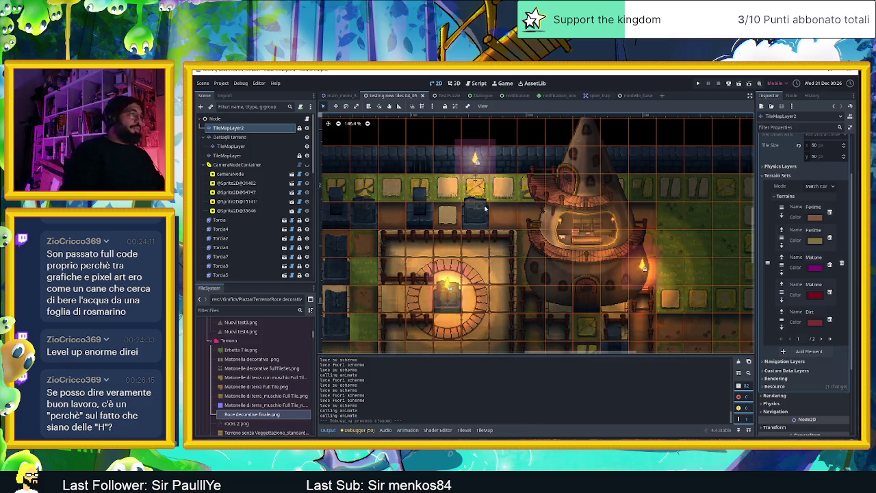
{"action": "scroll", "coordinate": [484, 213], "scroll_direction": "down", "scroll_amount": 1}
{"action": "scroll", "coordinate": [484, 213], "scroll_direction": "down", "scroll_amount": 1}
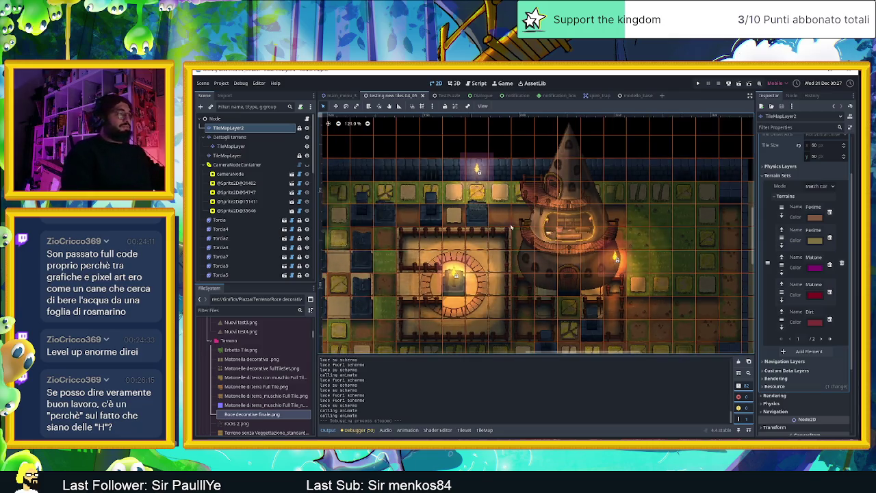
{"action": "scroll", "coordinate": [518, 233], "scroll_direction": "down", "scroll_amount": 1}
{"action": "scroll", "coordinate": [518, 233], "scroll_direction": "down", "scroll_amount": 2}
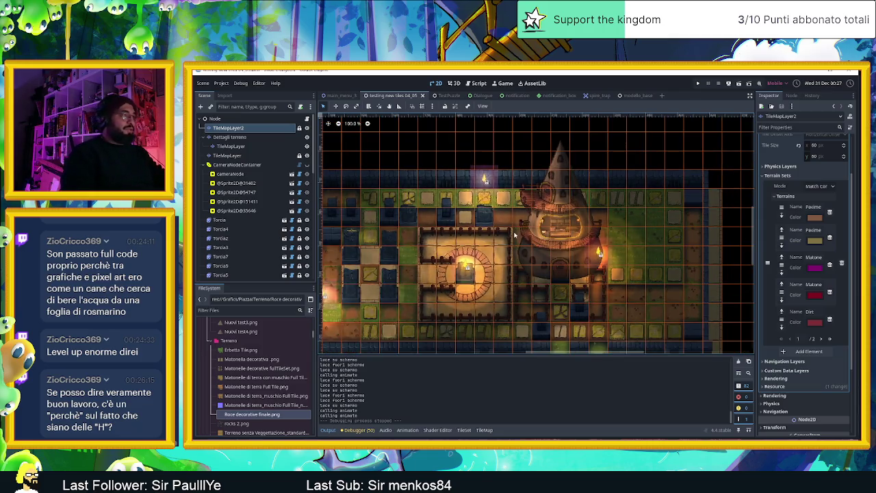
{"action": "left_click_drag", "start_coordinate": [518, 233], "coordinate": [550, 198]}
{"action": "scroll", "coordinate": [550, 199], "scroll_direction": "down", "scroll_amount": 3}
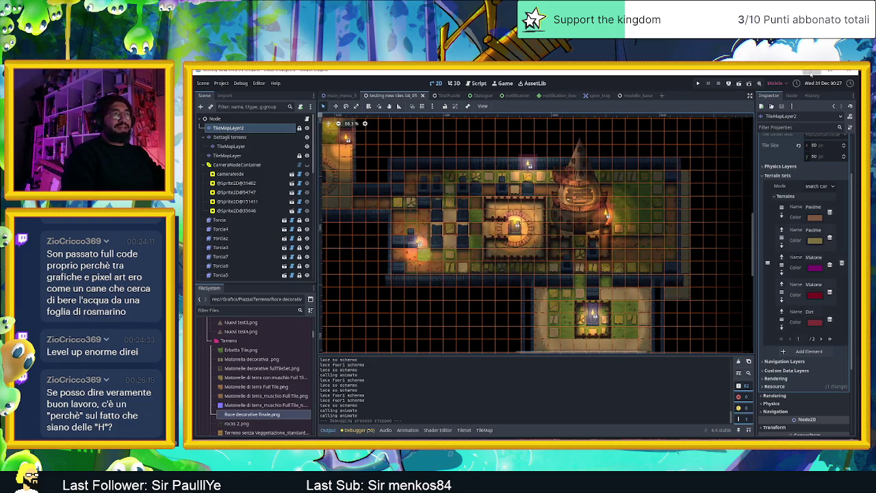
{"action": "key", "text": "alt+Tab"}
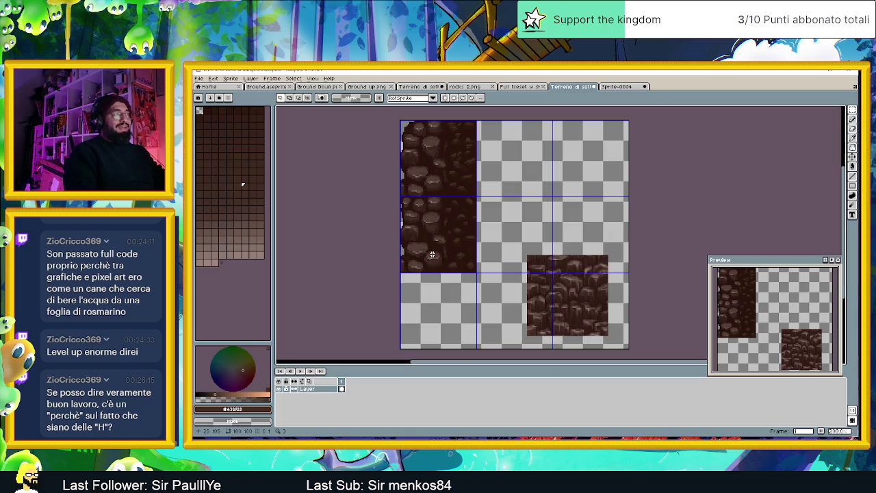
- Save 'Terreno di sotto al dungeon2.aseprite' and switch over to Discord
{"action": "key", "text": "ctrl+s"}
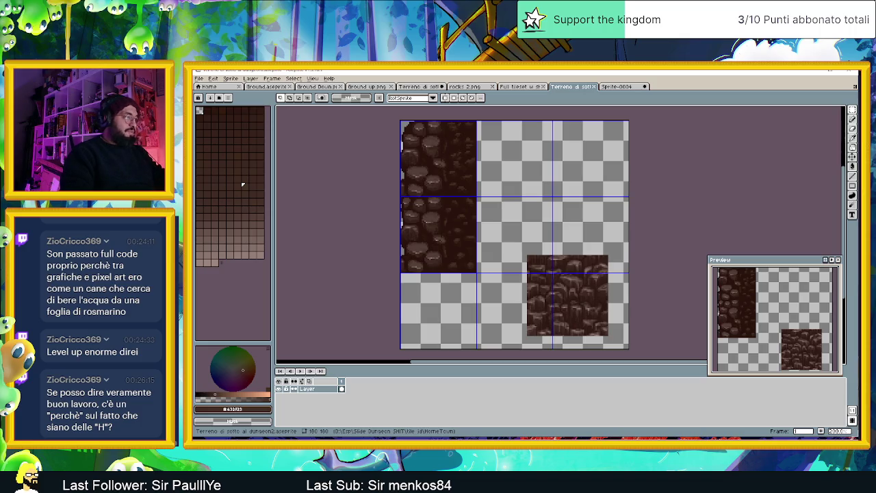
{"action": "key", "text": "alt+Tab"}
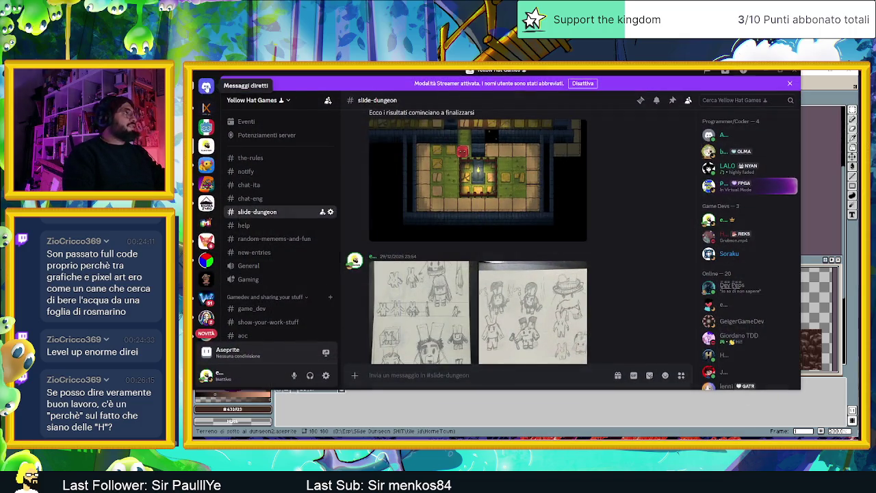
- Read back through a Discord direct-message conversation, then minimize Discord and switch to Chrome
{"action": "left_click", "coordinate": [206, 87]}
{"action": "left_click", "coordinate": [430, 176]}
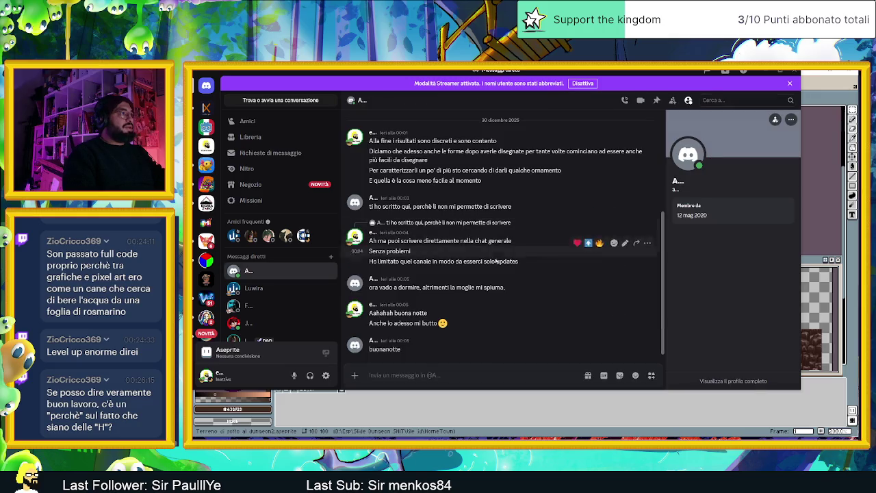
{"action": "scroll", "coordinate": [479, 254], "scroll_direction": "up", "scroll_amount": 2}
{"action": "scroll", "coordinate": [452, 242], "scroll_direction": "up", "scroll_amount": 2}
{"action": "scroll", "coordinate": [443, 240], "scroll_direction": "up", "scroll_amount": 3}
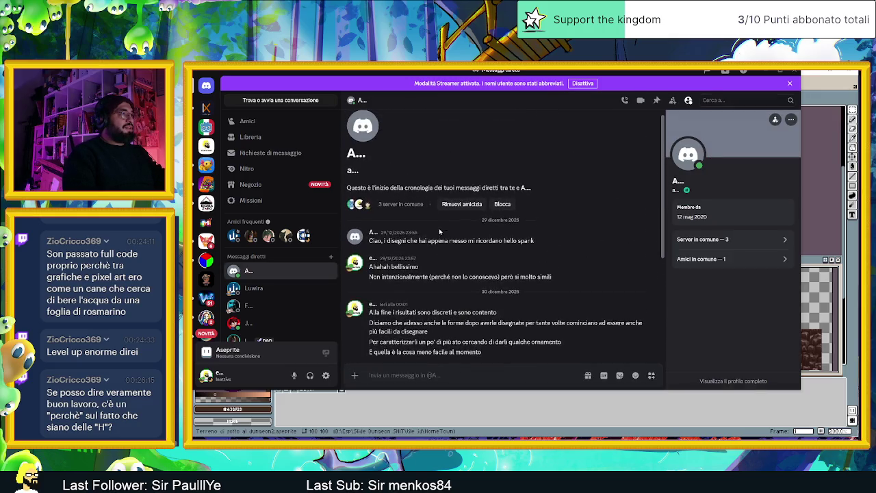
{"action": "left_click", "coordinate": [763, 73]}
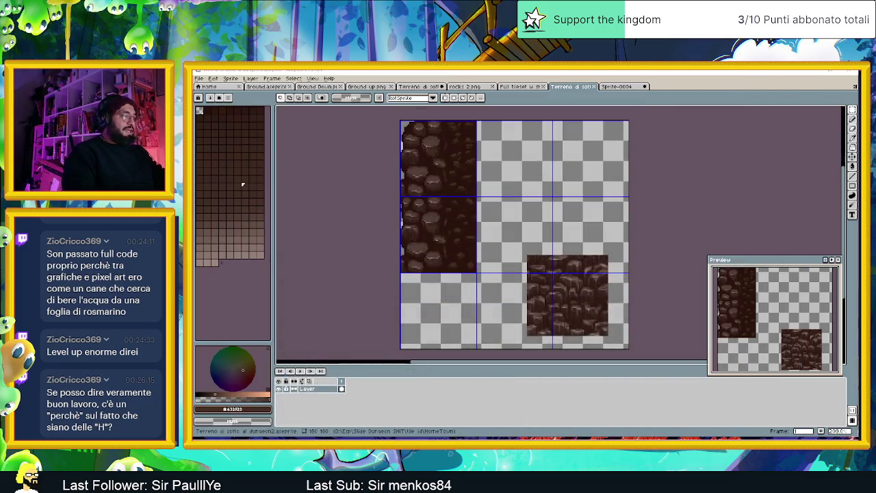
{"action": "key", "text": "alt+Tab"}
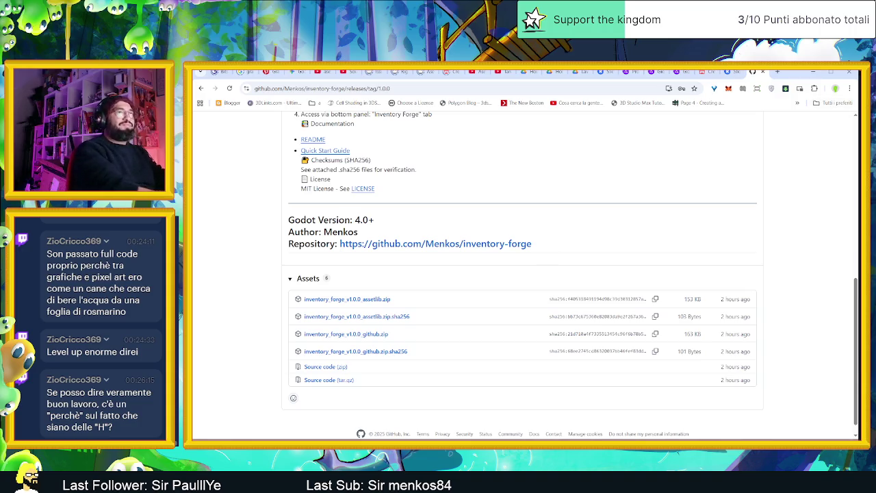
- Search Google for 'hello spank' in a new tab and show the image results
{"action": "left_click", "coordinate": [778, 72]}
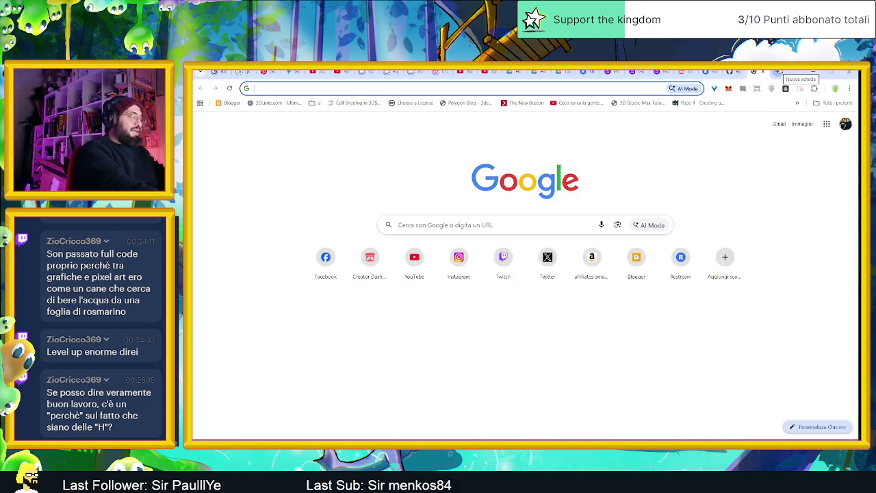
{"action": "type", "text": "hello spank"}
{"action": "key", "text": "Return"}
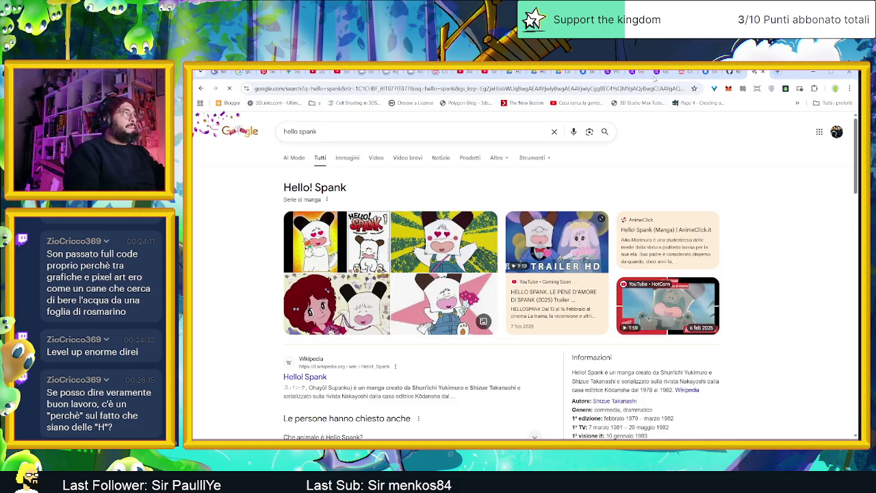
{"action": "left_click", "coordinate": [349, 158]}
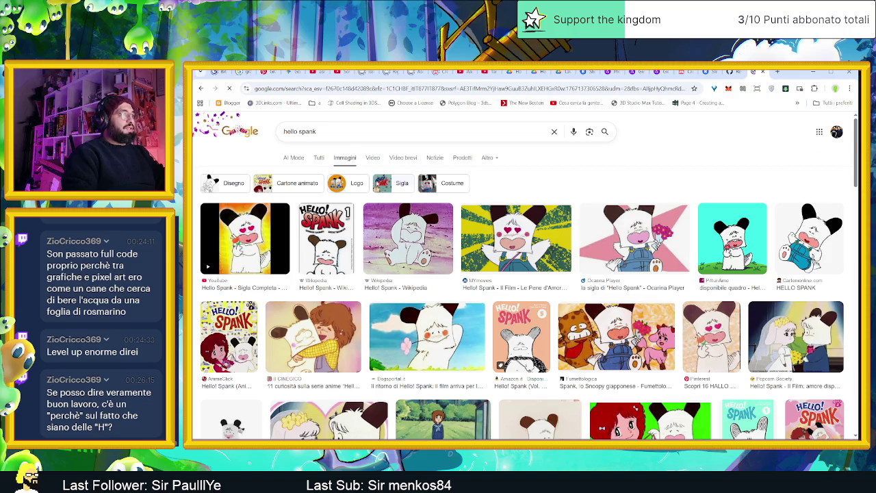
- Preview a Hello Spank image, scroll through the results, then minimize Chrome
{"action": "scroll", "coordinate": [426, 264], "scroll_direction": "down", "scroll_amount": 2}
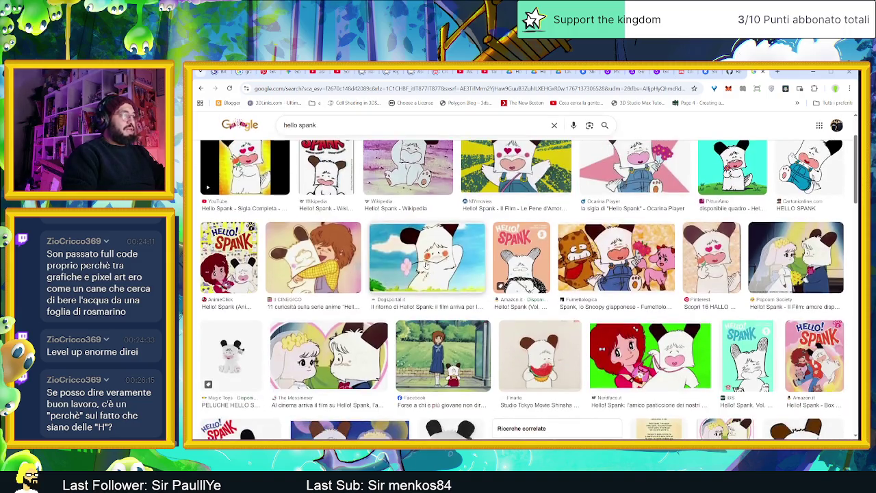
{"action": "left_click", "coordinate": [450, 357]}
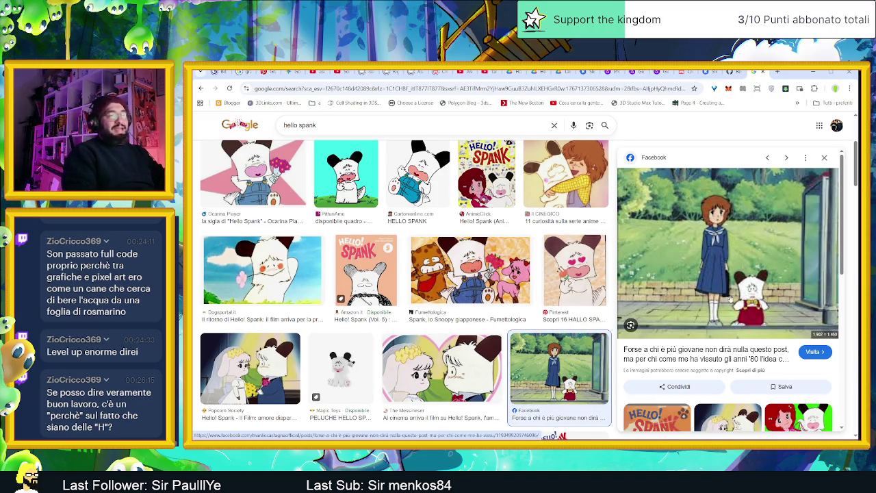
{"action": "scroll", "coordinate": [436, 344], "scroll_direction": "down", "scroll_amount": 2}
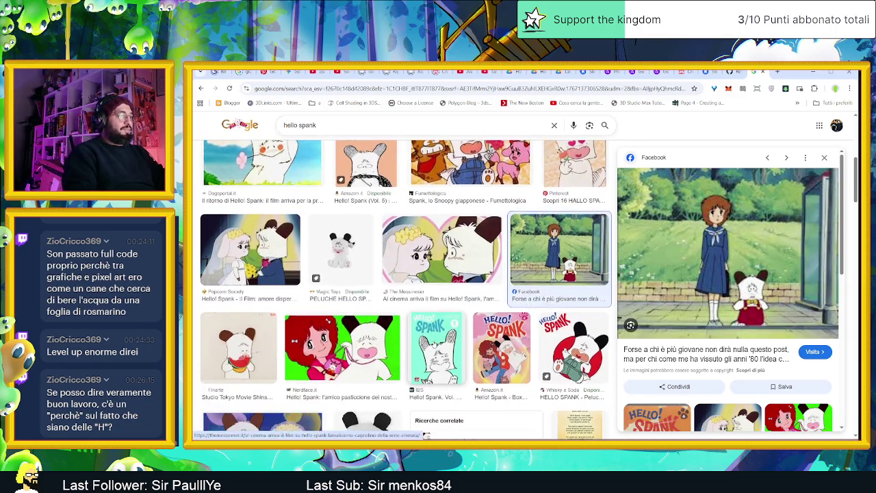
{"action": "scroll", "coordinate": [429, 347], "scroll_direction": "down", "scroll_amount": 1}
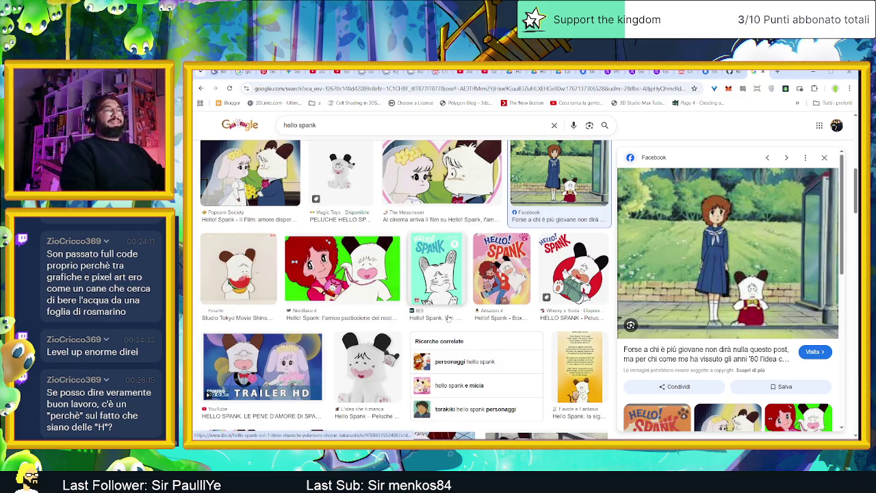
{"action": "scroll", "coordinate": [432, 321], "scroll_direction": "down", "scroll_amount": 2}
{"action": "scroll", "coordinate": [432, 322], "scroll_direction": "down", "scroll_amount": 1}
{"action": "scroll", "coordinate": [393, 344], "scroll_direction": "down", "scroll_amount": 1}
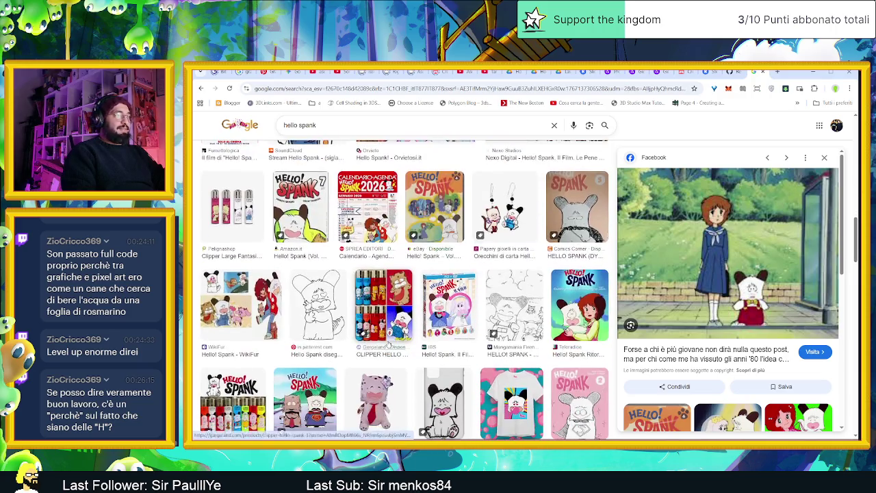
{"action": "scroll", "coordinate": [393, 345], "scroll_direction": "down", "scroll_amount": 2}
{"action": "scroll", "coordinate": [393, 345], "scroll_direction": "down", "scroll_amount": 1}
{"action": "scroll", "coordinate": [394, 344], "scroll_direction": "down", "scroll_amount": 1}
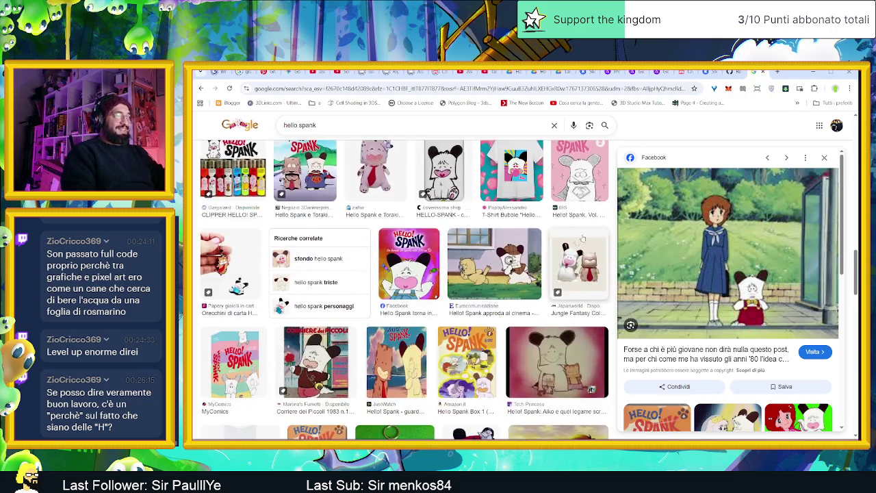
{"action": "scroll", "coordinate": [542, 311], "scroll_direction": "down", "scroll_amount": 2}
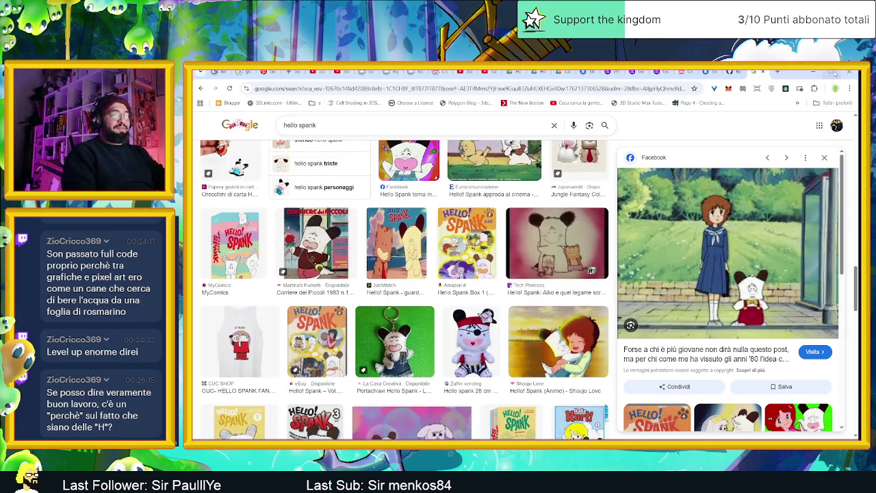
{"action": "left_click", "coordinate": [813, 71]}
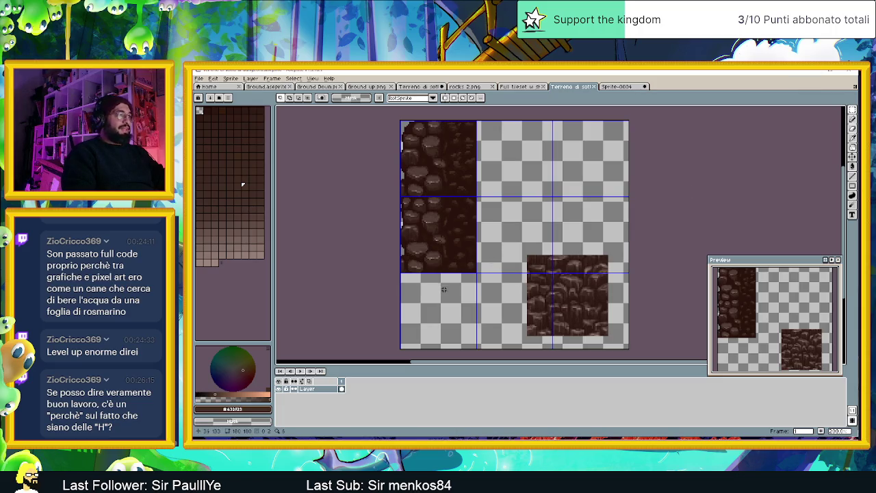
- Zoom in on the Aseprite cobblestone tiles, then return to the Chrome image results
{"action": "scroll", "coordinate": [500, 278], "scroll_direction": "down", "scroll_amount": 1}
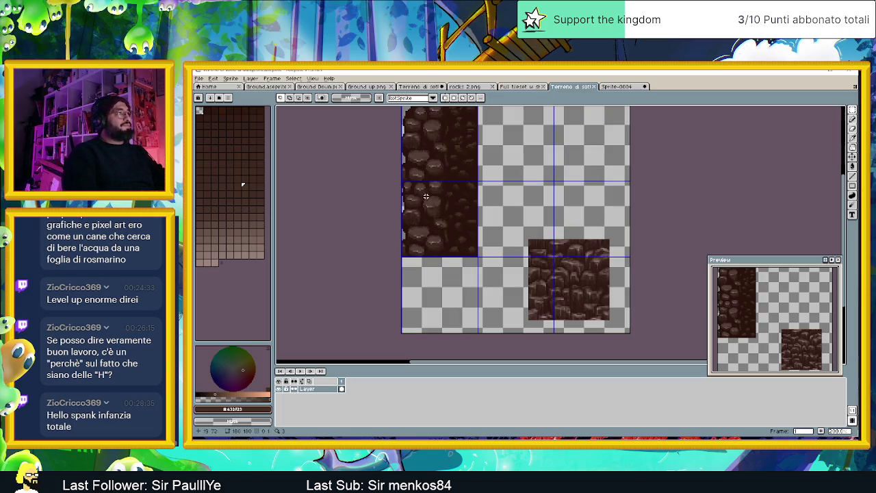
{"action": "scroll", "coordinate": [424, 196], "scroll_direction": "up", "scroll_amount": 2}
{"action": "scroll", "coordinate": [521, 211], "scroll_direction": "up", "scroll_amount": 1}
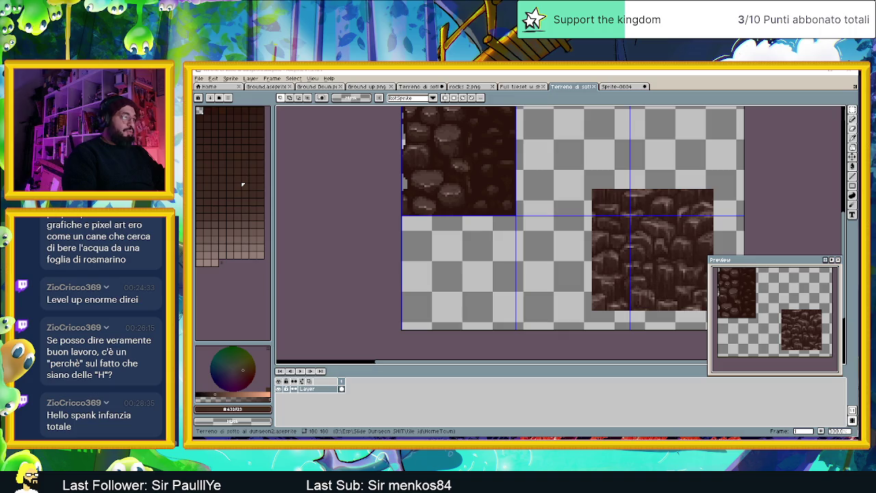
{"action": "key", "text": "alt+Tab"}
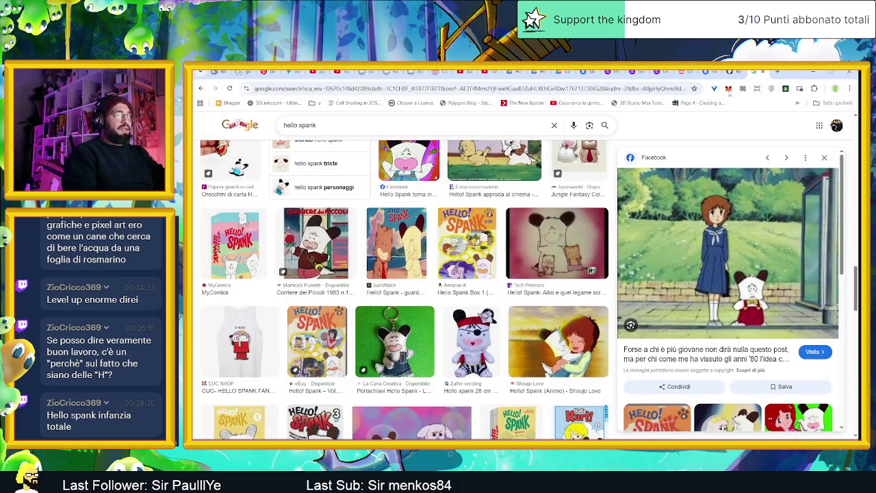
- Search Google for 'shinzo' from a new tab
{"action": "left_click", "coordinate": [778, 71]}
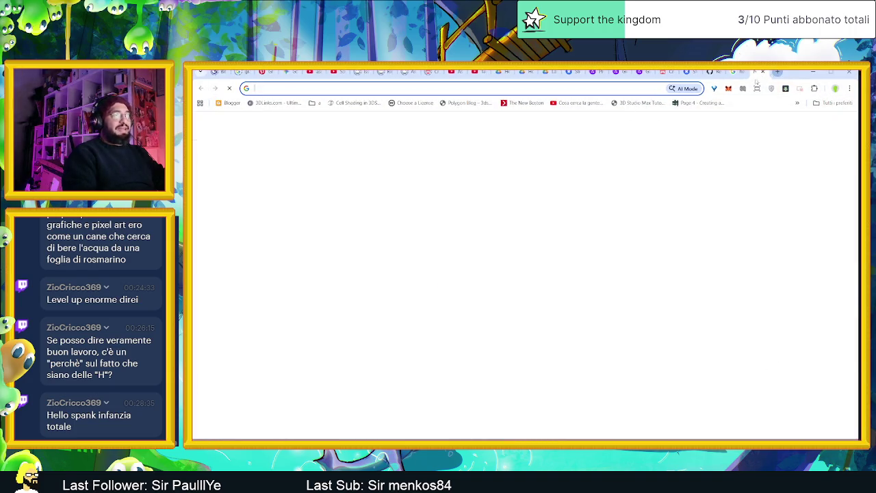
{"action": "left_click", "coordinate": [408, 90]}
{"action": "left_click", "coordinate": [766, 160]}
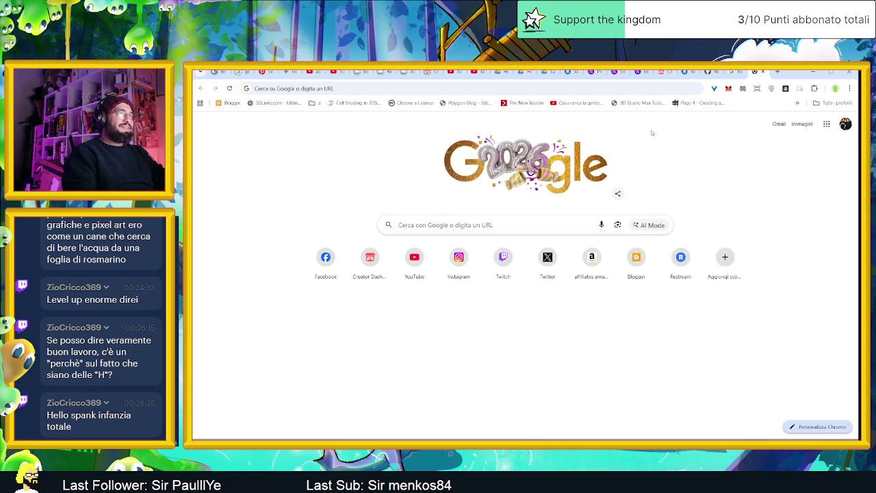
{"action": "left_click", "coordinate": [348, 91]}
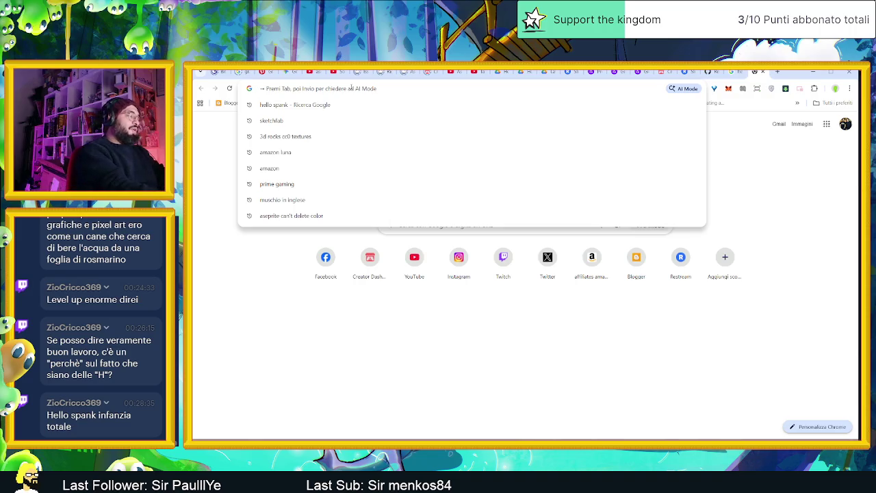
{"action": "type", "text": "sh"}
{"action": "key", "text": "BackSpace"}
{"action": "key", "text": "BackSpace"}
{"action": "type", "text": "tra"}
{"action": "key", "text": "BackSpace"}
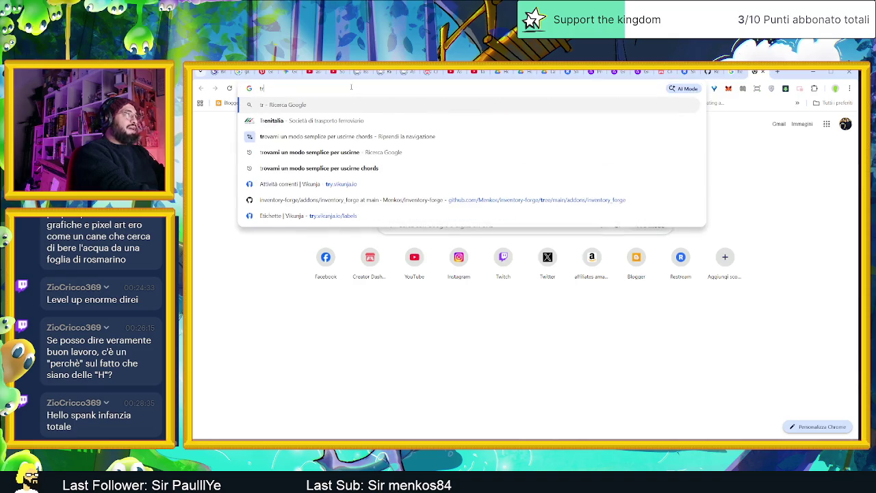
{"action": "key", "text": "BackSpace"}
{"action": "key", "text": "BackSpace"}
{"action": "type", "text": "shinzo"}
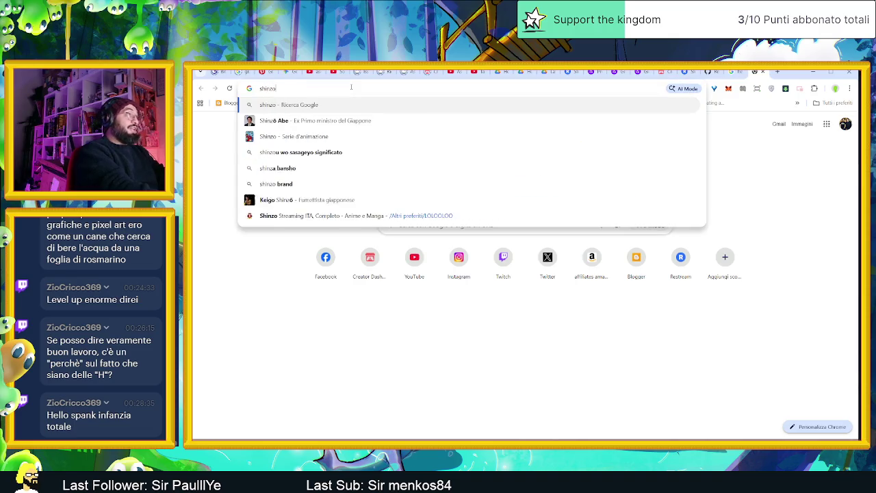
{"action": "key", "text": "Return"}
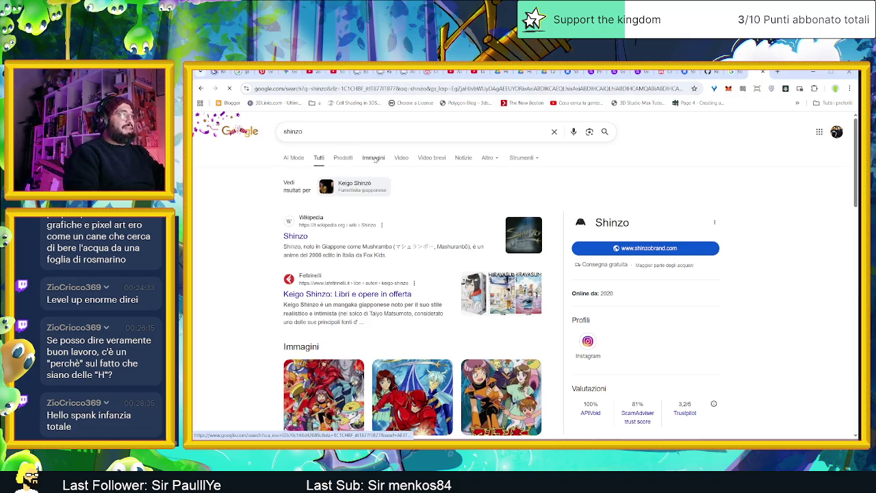
- Show image results for shinzo and refine the query to 'shinzo anime'
{"action": "left_click", "coordinate": [374, 159]}
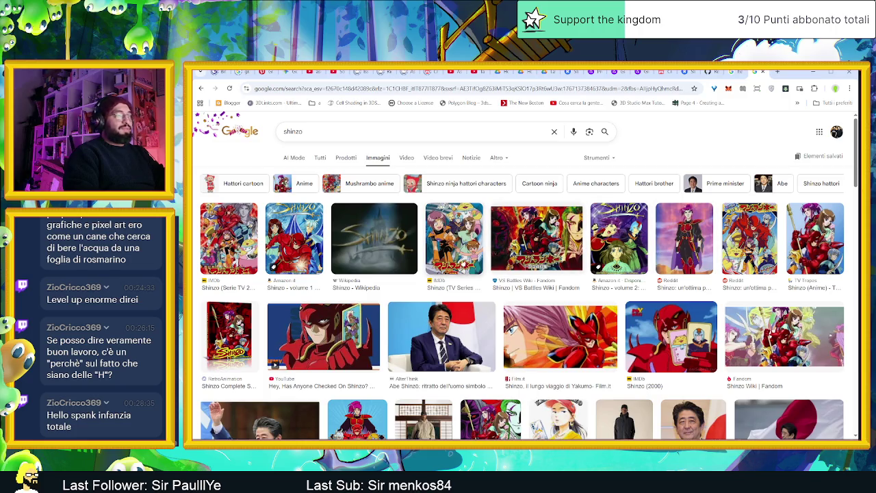
{"action": "scroll", "coordinate": [350, 349], "scroll_direction": "down", "scroll_amount": 1}
{"action": "scroll", "coordinate": [351, 349], "scroll_direction": "down", "scroll_amount": 2}
{"action": "scroll", "coordinate": [352, 346], "scroll_direction": "down", "scroll_amount": 3}
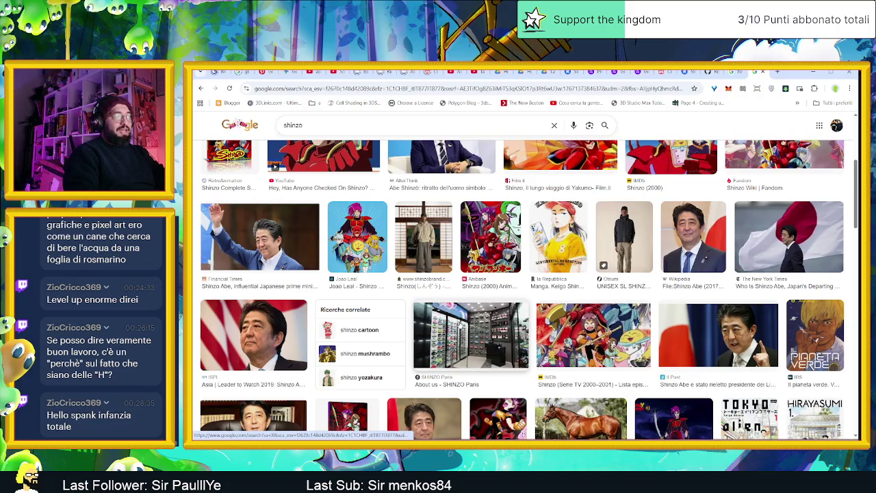
{"action": "scroll", "coordinate": [352, 343], "scroll_direction": "up", "scroll_amount": 5}
{"action": "left_click", "coordinate": [322, 134]}
{"action": "type", "text": "anime"}
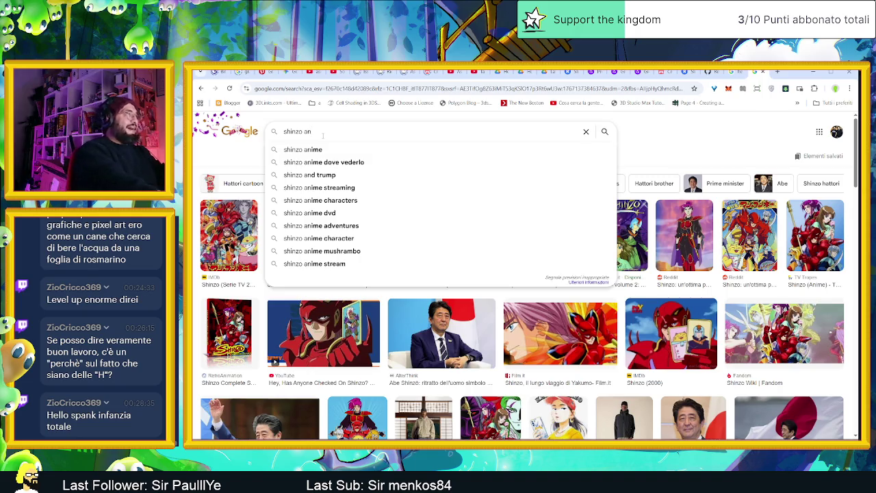
{"action": "key", "text": "Return"}
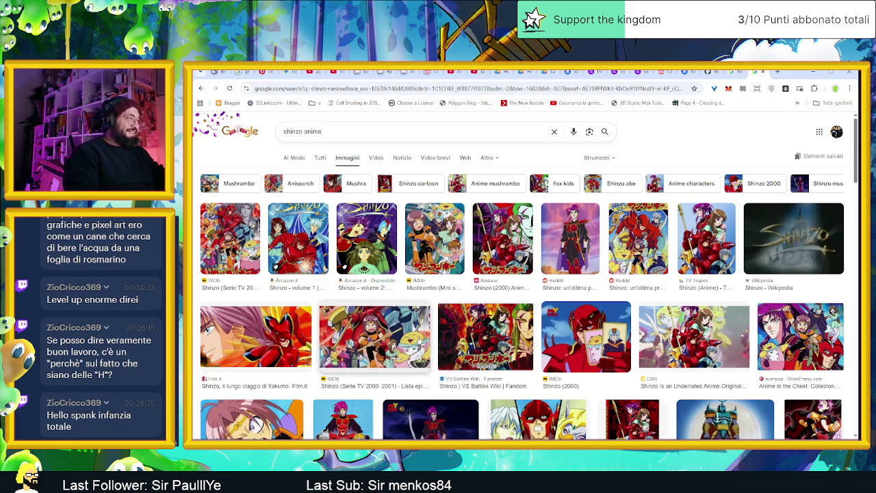
- Open the larger preview of the Shinzo IMDb image and select the query text
{"action": "scroll", "coordinate": [420, 339], "scroll_direction": "down", "scroll_amount": 1}
{"action": "left_click", "coordinate": [393, 308]}
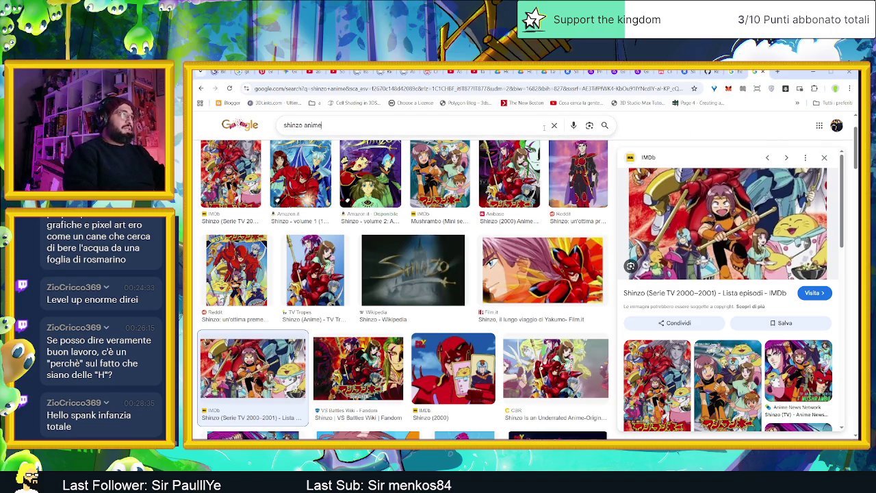
{"action": "triple_click", "coordinate": [544, 127]}
{"action": "left_click", "coordinate": [679, 121]}
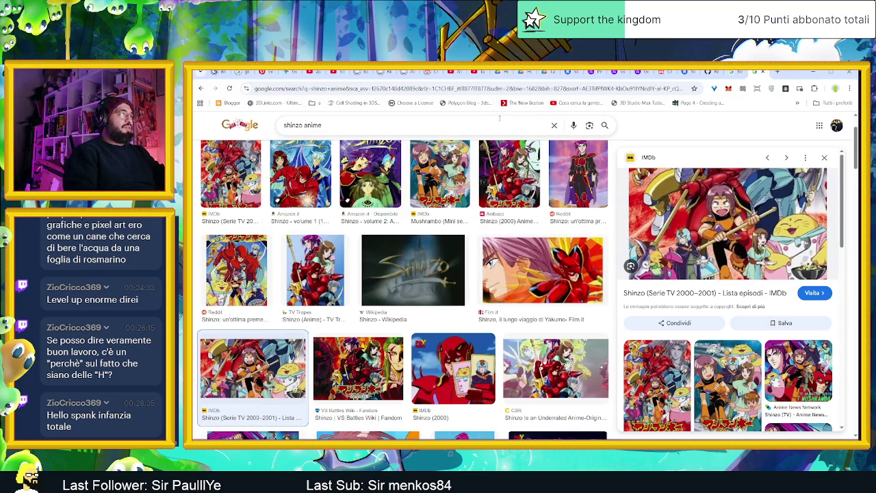
{"action": "left_click_drag", "start_coordinate": [387, 121], "coordinate": [274, 124]}
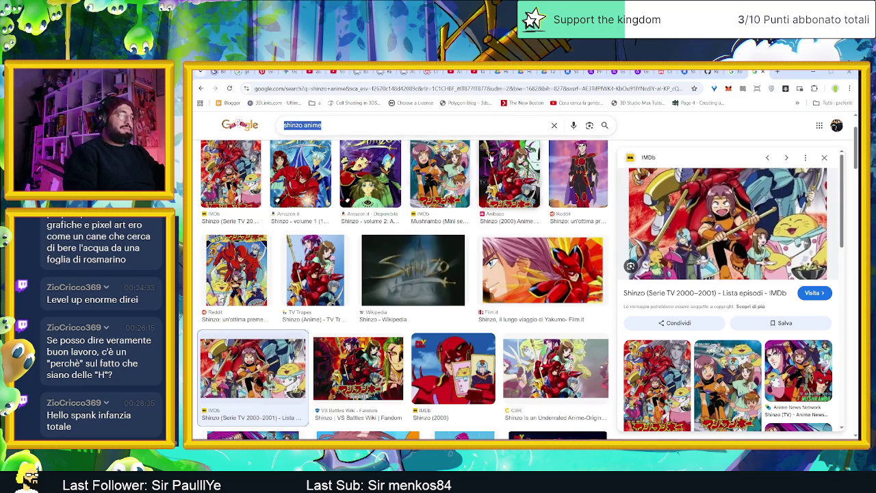
- Scroll through the shinzo anime image results, then minimize Chrome to reveal Aseprite
{"action": "scroll", "coordinate": [581, 193], "scroll_direction": "down", "scroll_amount": 3}
{"action": "scroll", "coordinate": [581, 194], "scroll_direction": "down", "scroll_amount": 2}
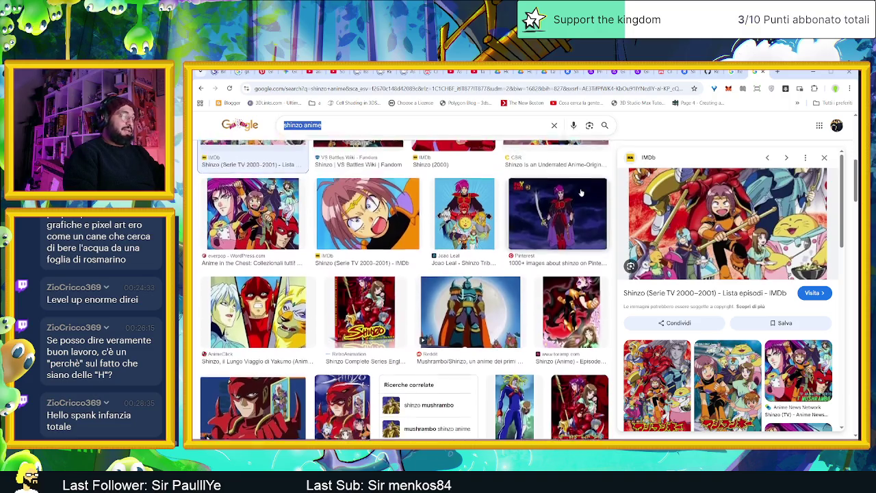
{"action": "scroll", "coordinate": [580, 194], "scroll_direction": "down", "scroll_amount": 1}
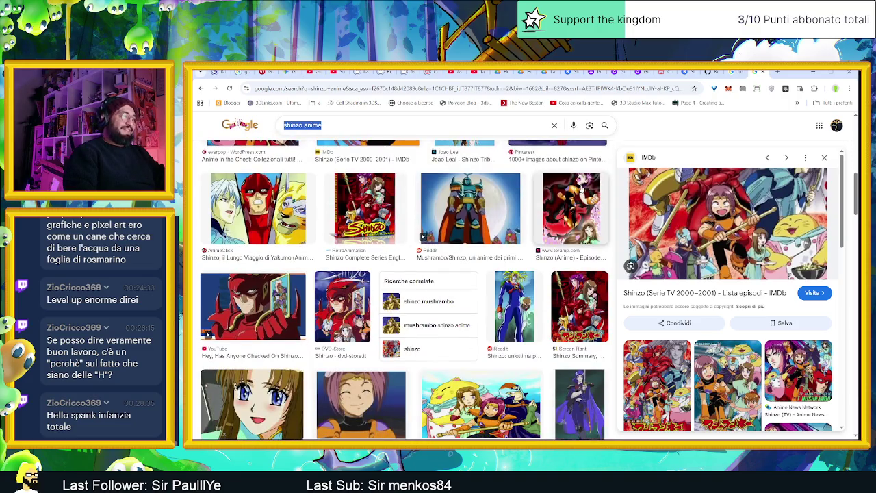
{"action": "scroll", "coordinate": [581, 185], "scroll_direction": "down", "scroll_amount": 1}
{"action": "scroll", "coordinate": [581, 185], "scroll_direction": "down", "scroll_amount": 1}
{"action": "scroll", "coordinate": [581, 185], "scroll_direction": "down", "scroll_amount": 1}
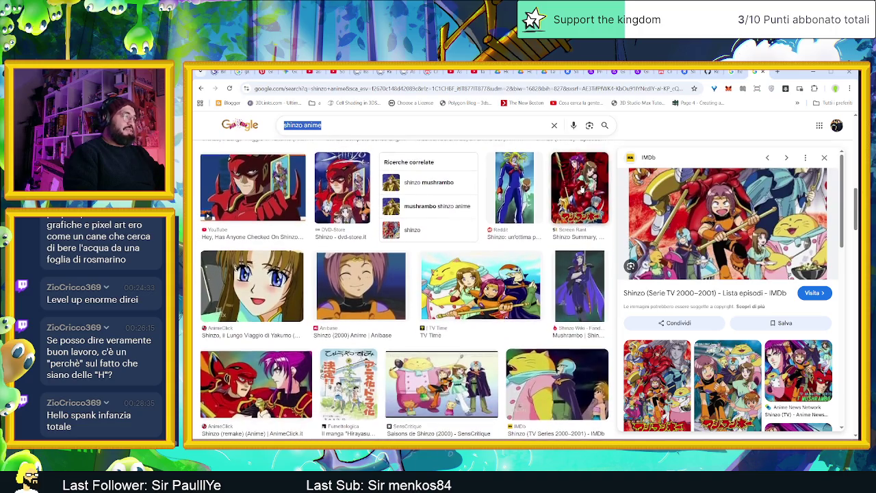
{"action": "scroll", "coordinate": [580, 185], "scroll_direction": "down", "scroll_amount": 1}
{"action": "scroll", "coordinate": [580, 192], "scroll_direction": "down", "scroll_amount": 2}
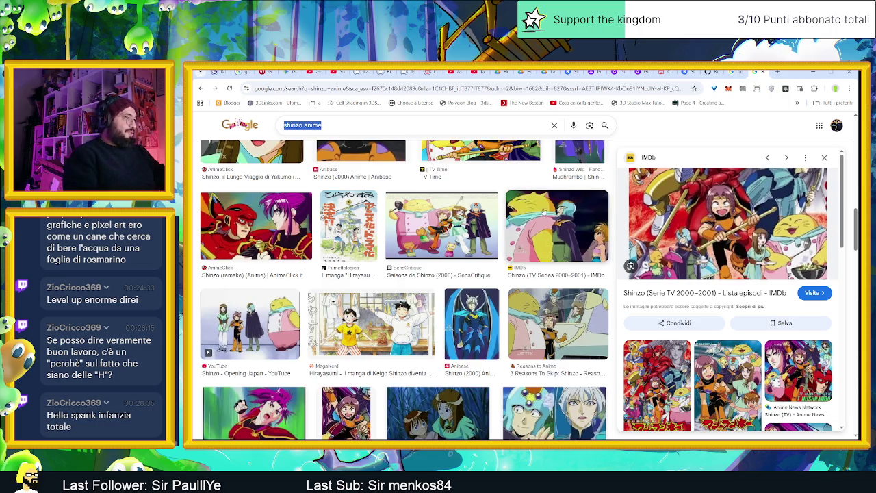
{"action": "scroll", "coordinate": [383, 243], "scroll_direction": "down", "scroll_amount": 1}
{"action": "scroll", "coordinate": [384, 287], "scroll_direction": "down", "scroll_amount": 1}
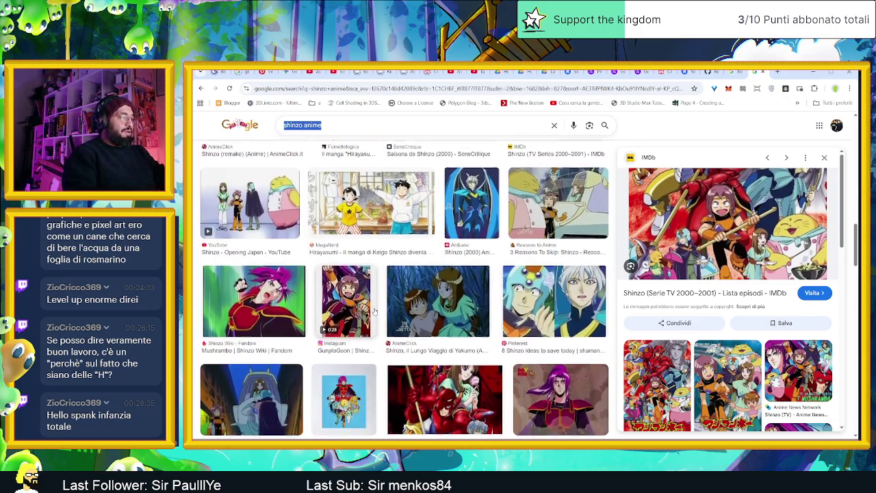
{"action": "scroll", "coordinate": [484, 295], "scroll_direction": "down", "scroll_amount": 1}
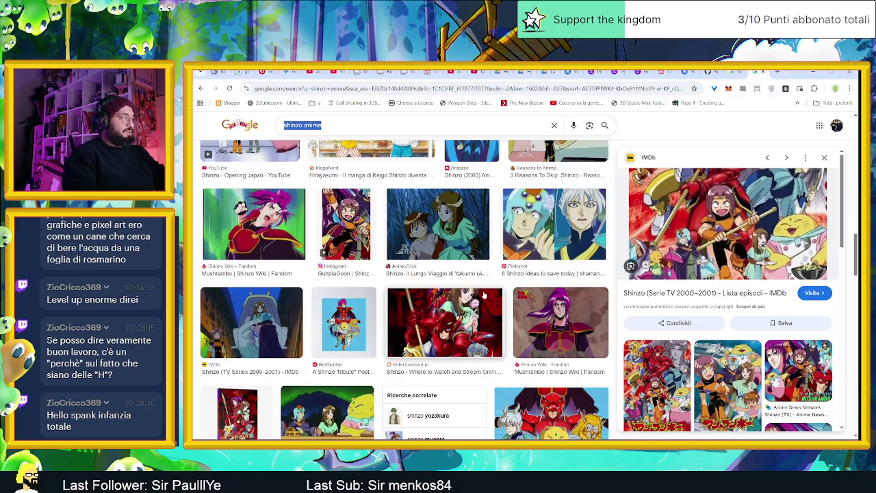
{"action": "scroll", "coordinate": [484, 295], "scroll_direction": "down", "scroll_amount": 2}
{"action": "scroll", "coordinate": [484, 294], "scroll_direction": "down", "scroll_amount": 1}
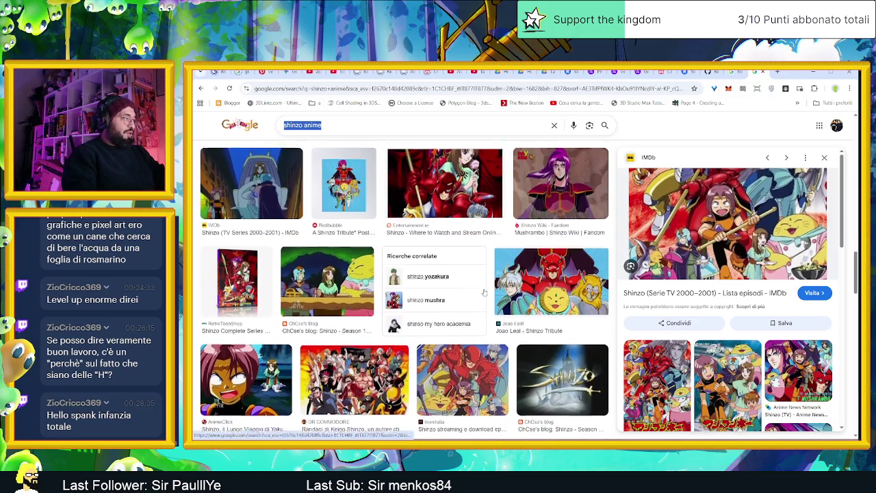
{"action": "scroll", "coordinate": [484, 293], "scroll_direction": "down", "scroll_amount": 3}
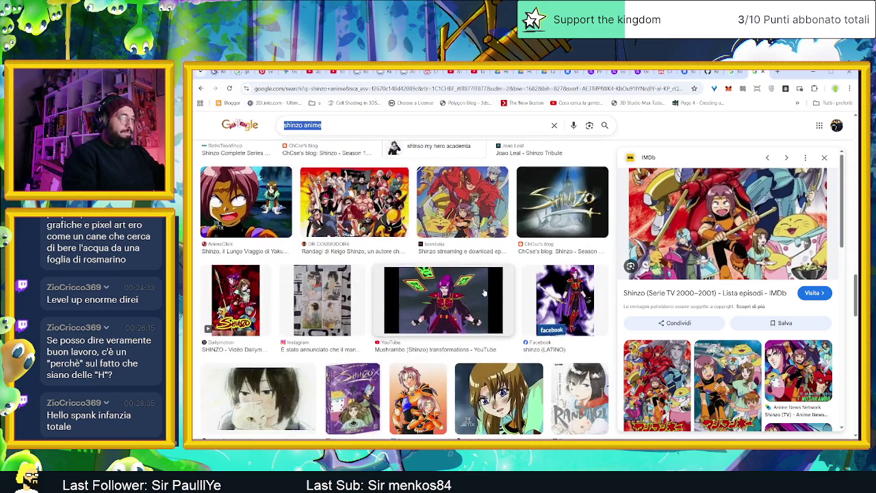
{"action": "scroll", "coordinate": [715, 178], "scroll_direction": "down", "scroll_amount": 1}
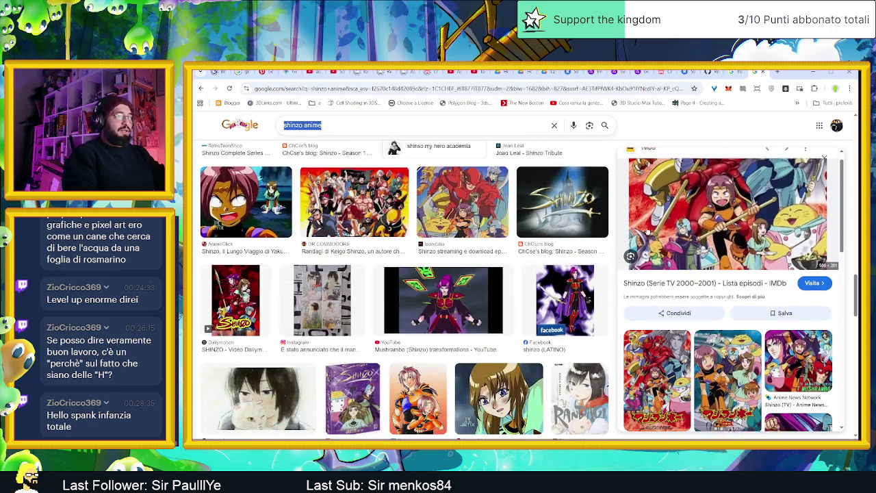
{"action": "scroll", "coordinate": [265, 315], "scroll_direction": "down", "scroll_amount": 2}
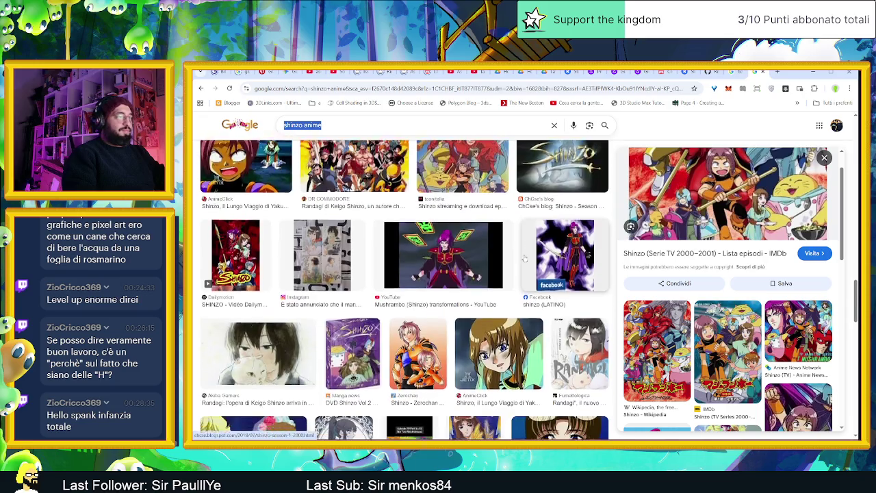
{"action": "left_click", "coordinate": [811, 72]}
{"action": "scroll", "coordinate": [439, 226], "scroll_direction": "down", "scroll_amount": 1}
{"action": "scroll", "coordinate": [439, 226], "scroll_direction": "down", "scroll_amount": 1}
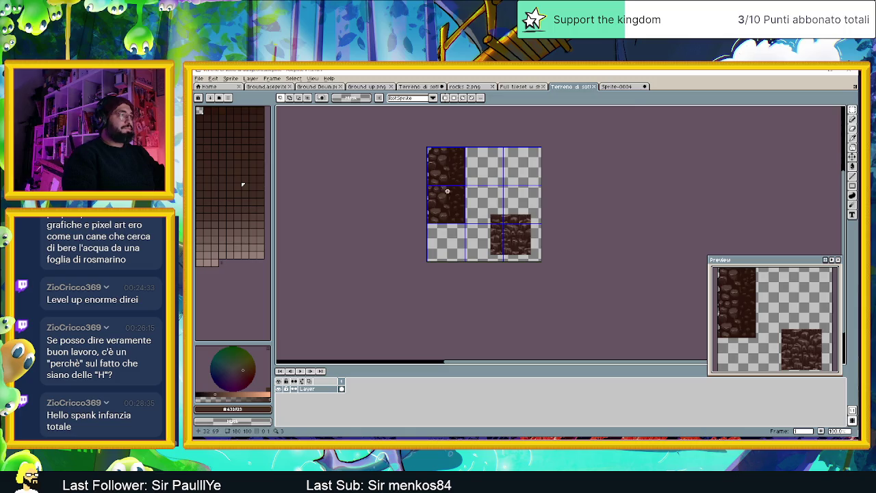
- Bring the tiles into view, paste a copy of the cobblestone tile and drag it below the original
{"action": "scroll", "coordinate": [447, 185], "scroll_direction": "up", "scroll_amount": 1}
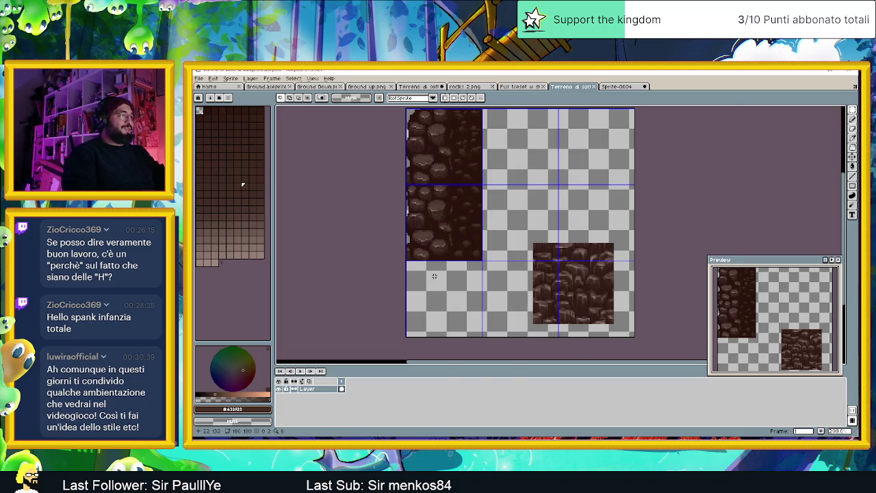
{"action": "scroll", "coordinate": [438, 274], "scroll_direction": "up", "scroll_amount": 1}
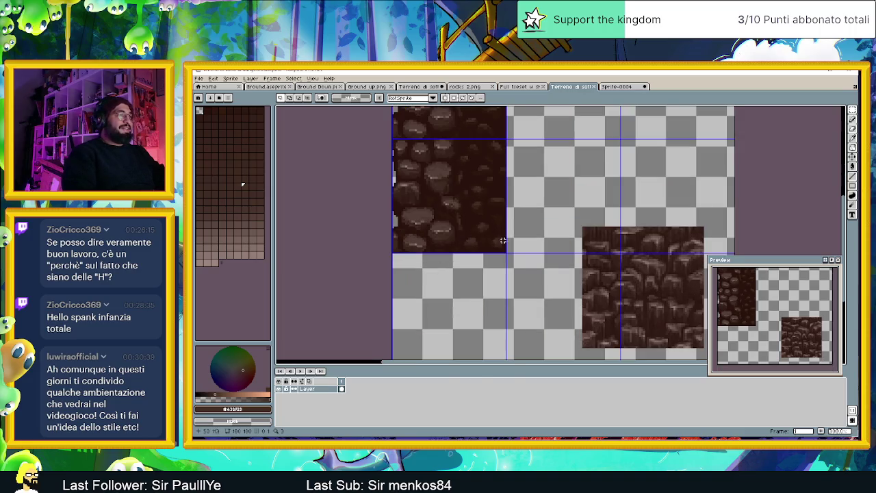
{"action": "mouse_move", "coordinate": [503, 250]}
{"action": "left_mouse_down"}
{"action": "mouse_move", "coordinate": [525, 276]}
{"action": "mouse_move", "coordinate": [397, 172]}
{"action": "left_mouse_up"}
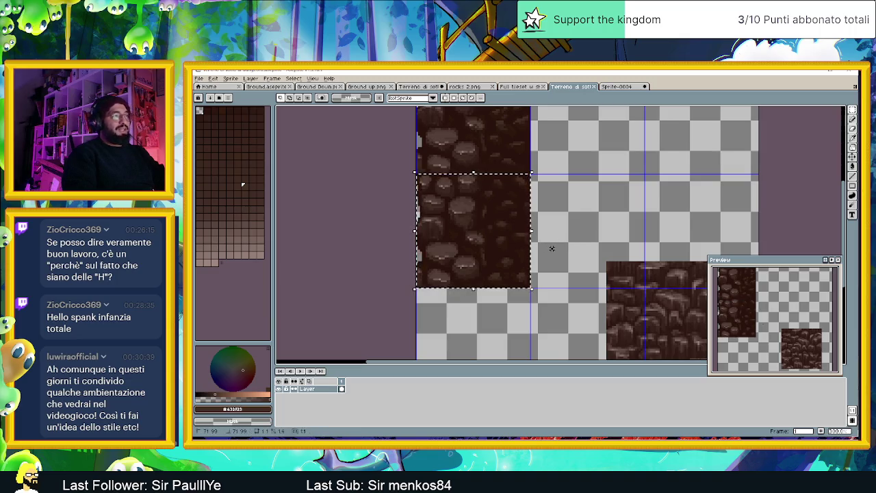
{"action": "scroll", "coordinate": [553, 249], "scroll_direction": "down", "scroll_amount": 3}
{"action": "scroll", "coordinate": [500, 275], "scroll_direction": "up", "scroll_amount": 3}
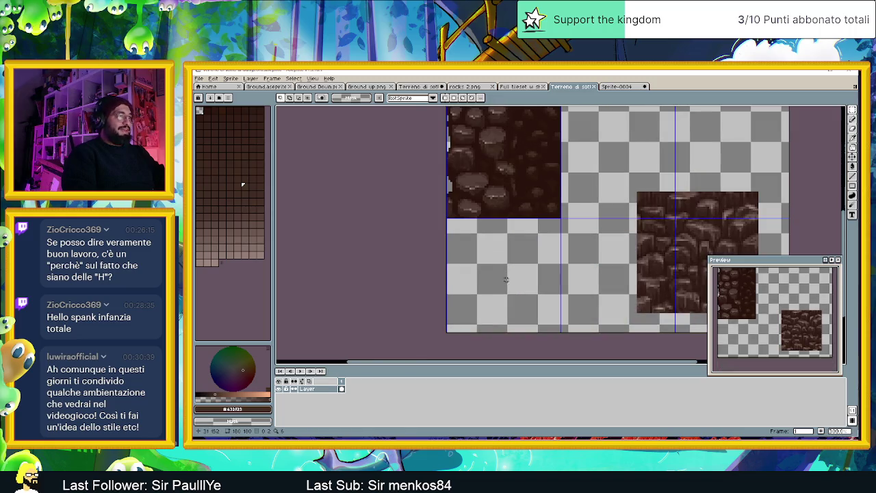
{"action": "key", "text": "ctrl+v"}
{"action": "left_click_drag", "start_coordinate": [513, 177], "coordinate": [512, 292]}
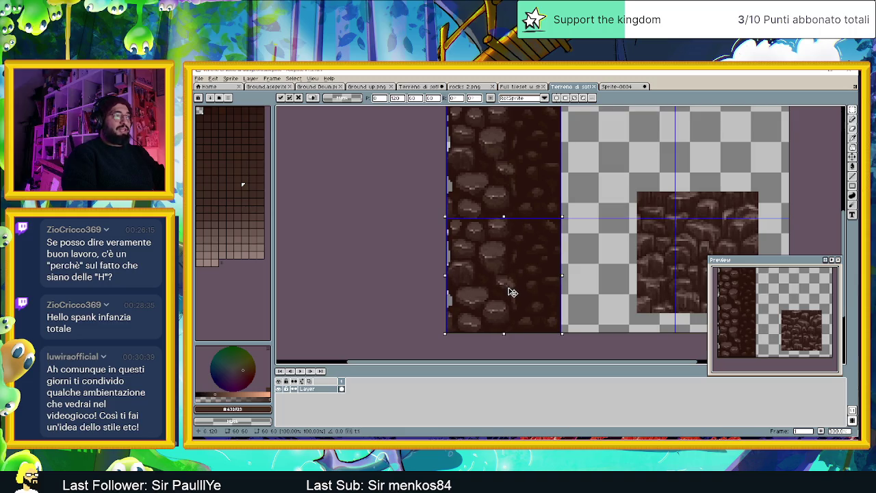
- Commit the duplicated tile in the lower slot and switch to the Pencil tool
{"action": "key", "text": "Return"}
{"action": "scroll", "coordinate": [558, 313], "scroll_direction": "up", "scroll_amount": 1}
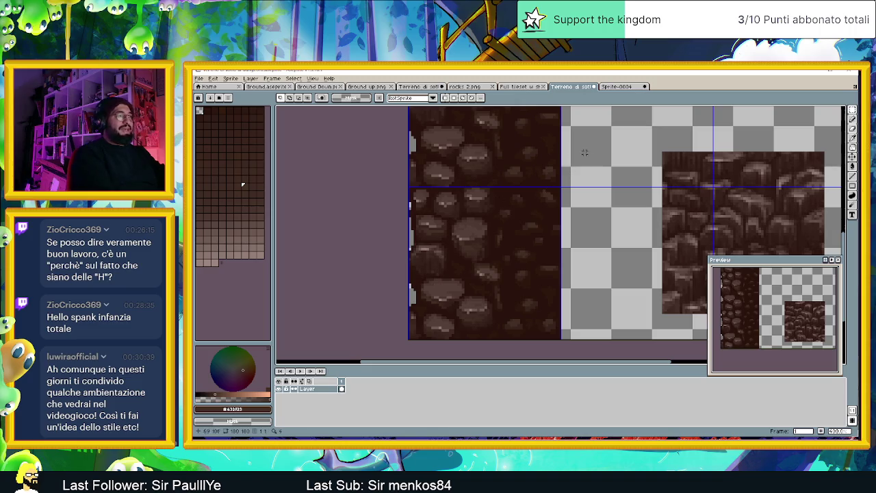
{"action": "left_click", "coordinate": [852, 119]}
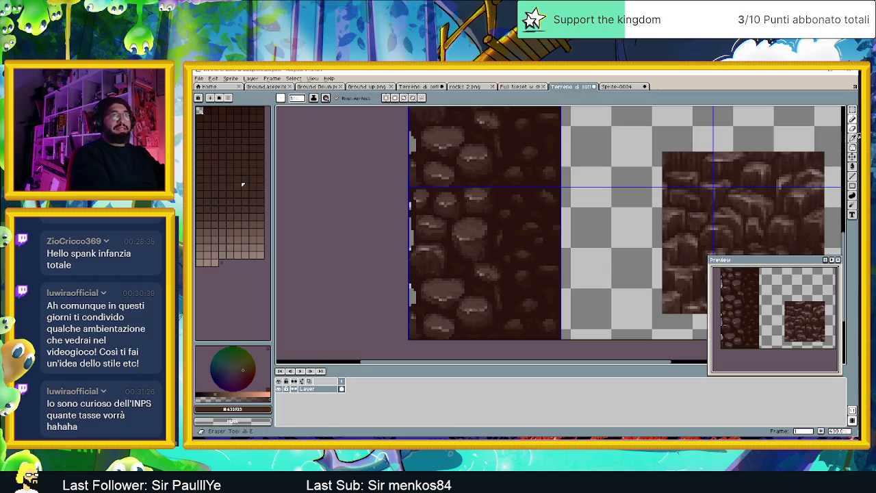
- Erase stray pixels along the tiles' left edge with a 1-pixel eraser, then return to Chrome
{"action": "left_click", "coordinate": [852, 134]}
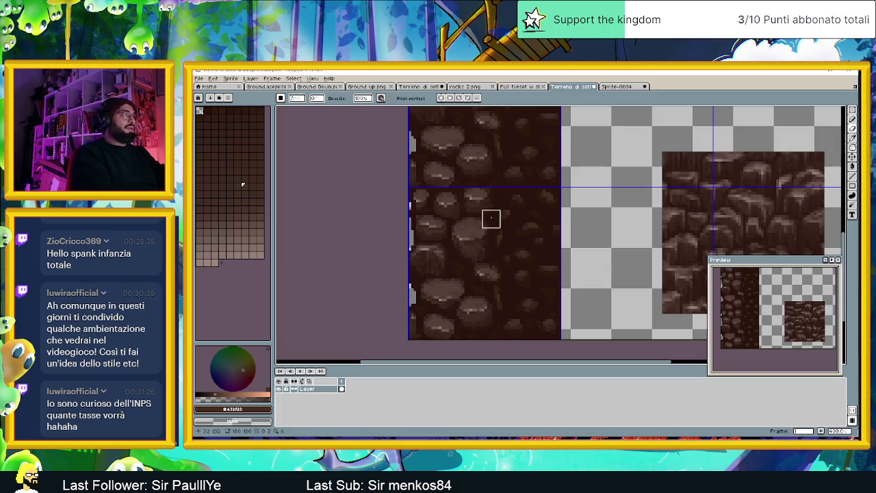
{"action": "left_click", "coordinate": [290, 108]}
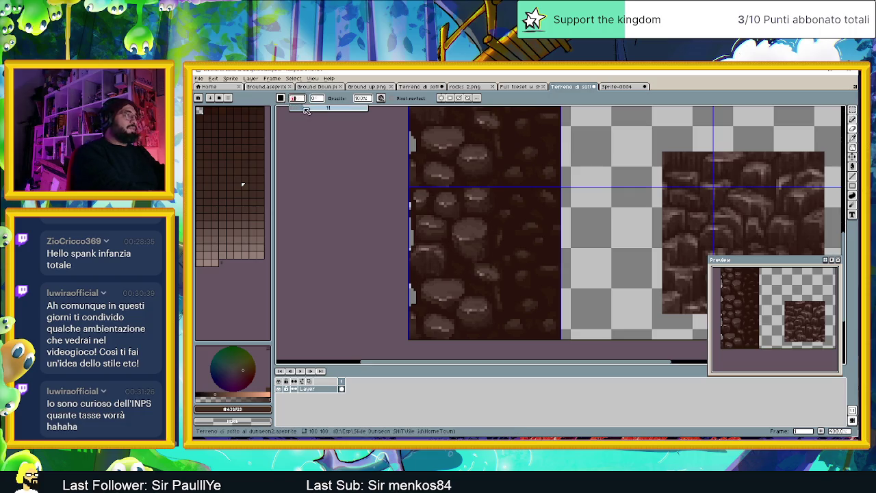
{"action": "left_click_drag", "start_coordinate": [407, 307], "coordinate": [416, 332]}
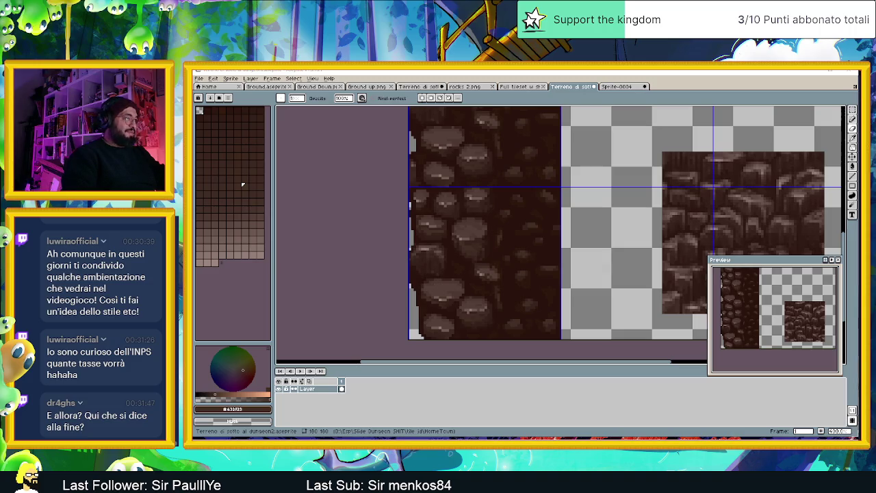
{"action": "key", "text": "alt+Tab"}
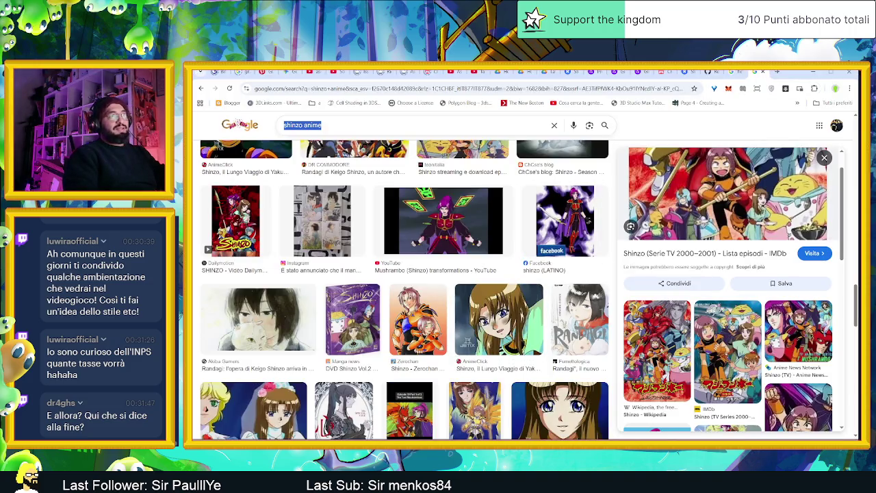
- Search Google for 'super giant games' in a new tab and open supergiantgames.com
{"action": "left_click", "coordinate": [778, 71]}
{"action": "type", "text": "super g"}
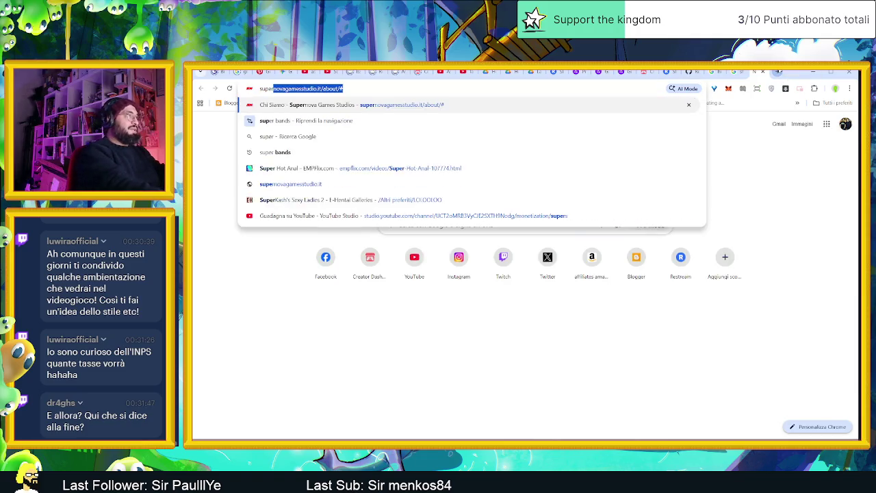
{"action": "type", "text": "ia"}
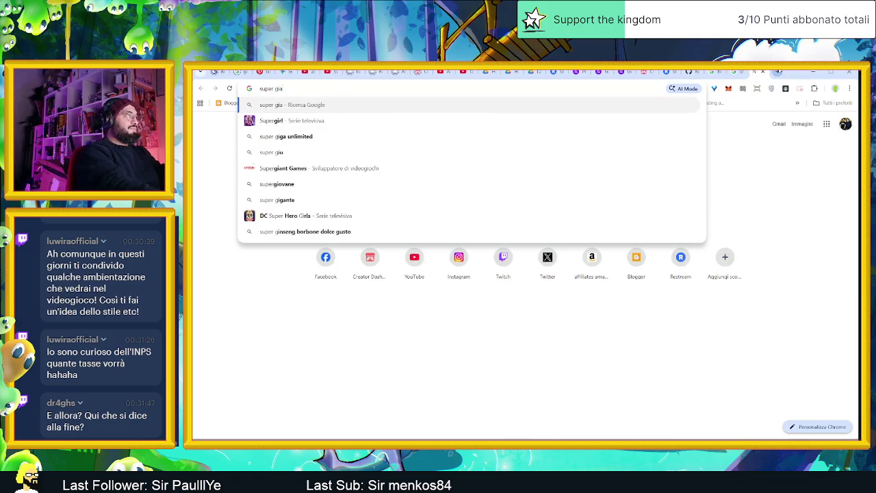
{"action": "type", "text": "n"}
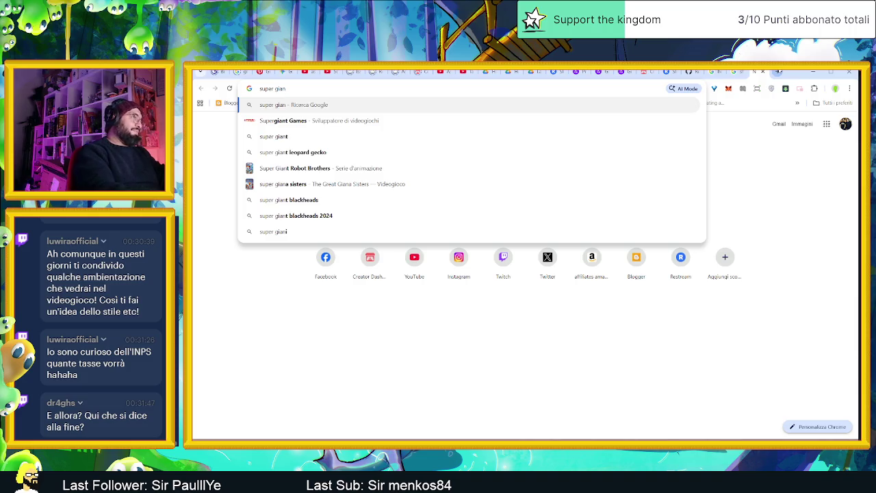
{"action": "key", "text": "Down"}
{"action": "key", "text": "Down"}
{"action": "type", "text": "ga"}
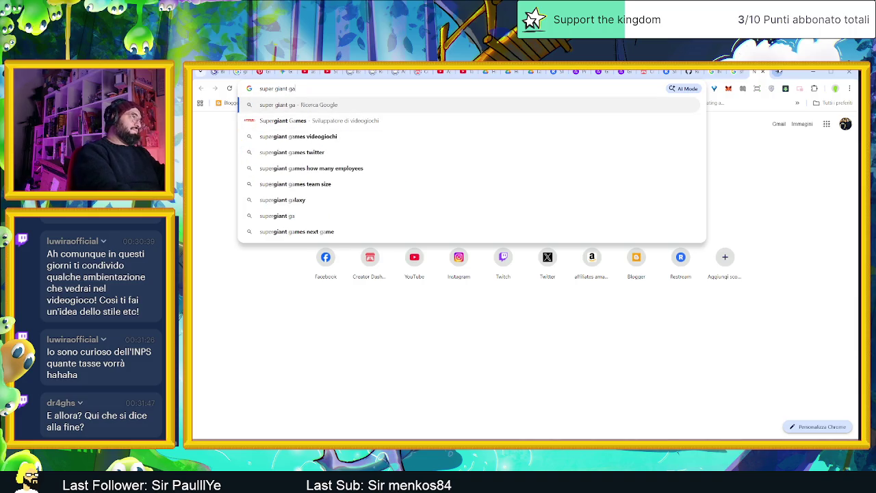
{"action": "type", "text": "mes"}
{"action": "key", "text": "Return"}
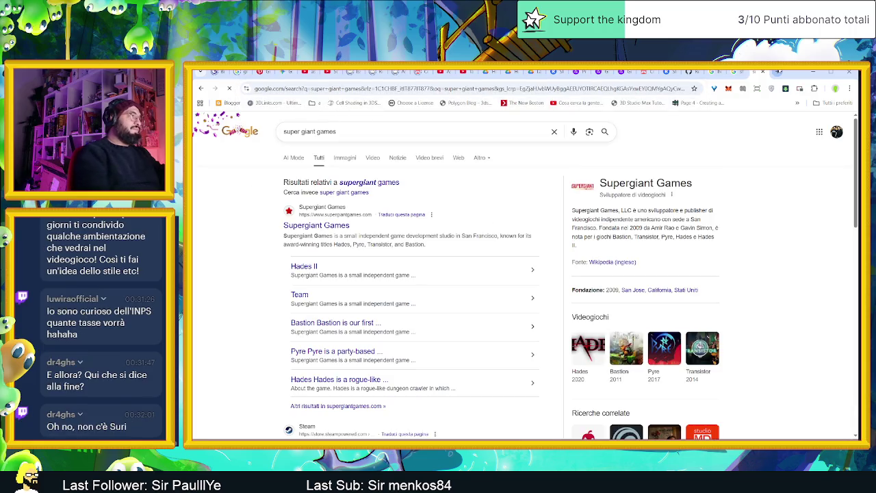
{"action": "left_click", "coordinate": [321, 225]}
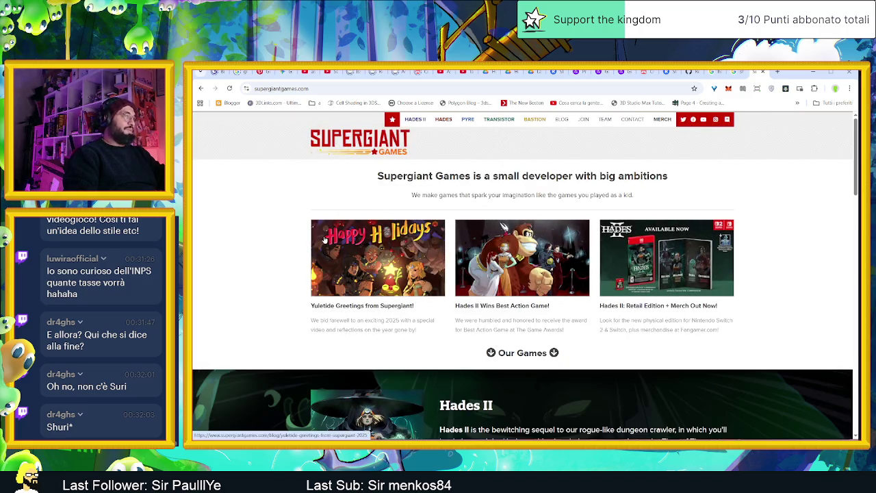
{"action": "scroll", "coordinate": [325, 238], "scroll_direction": "down", "scroll_amount": 1}
{"action": "scroll", "coordinate": [327, 240], "scroll_direction": "up", "scroll_amount": 1}
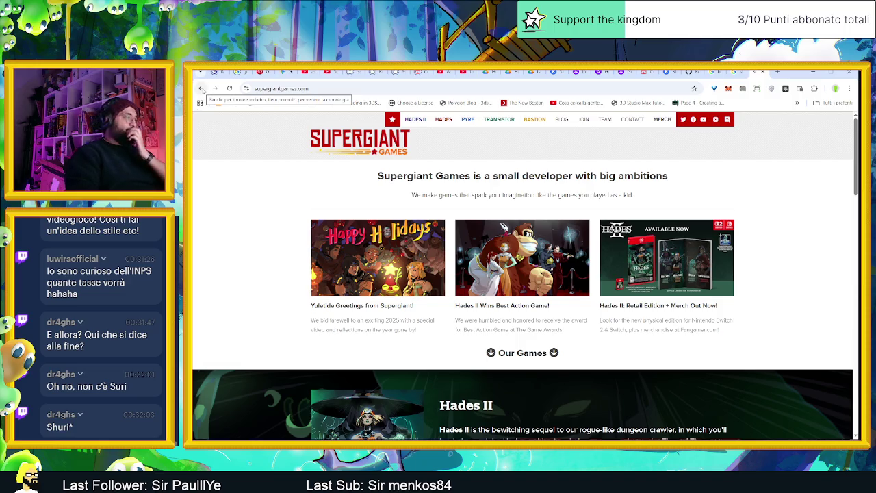
{"action": "scroll", "coordinate": [390, 280], "scroll_direction": "down", "scroll_amount": 4}
{"action": "scroll", "coordinate": [390, 280], "scroll_direction": "down", "scroll_amount": 2}
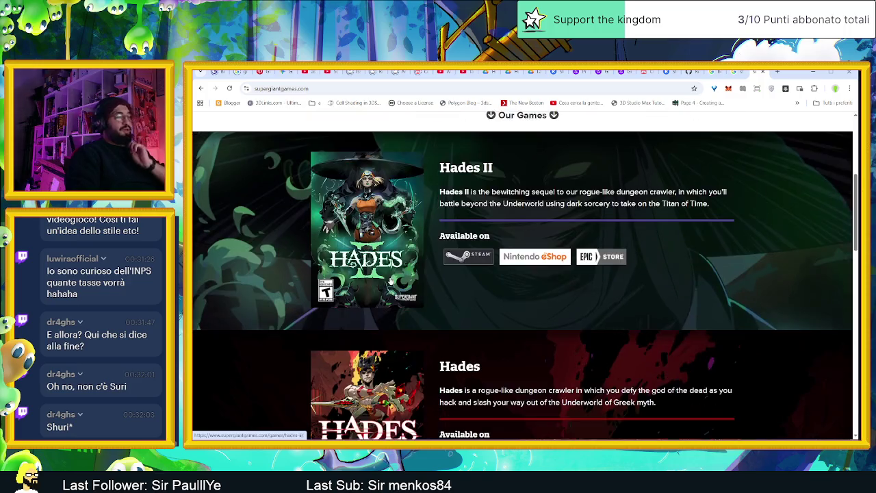
{"action": "scroll", "coordinate": [390, 281], "scroll_direction": "down", "scroll_amount": 2}
{"action": "scroll", "coordinate": [390, 280], "scroll_direction": "down", "scroll_amount": 2}
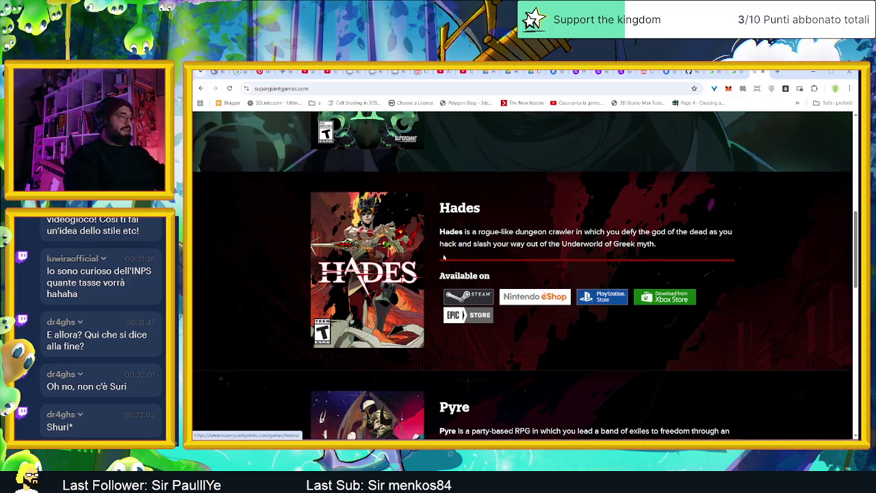
{"action": "scroll", "coordinate": [477, 240], "scroll_direction": "down", "scroll_amount": 1}
{"action": "scroll", "coordinate": [349, 265], "scroll_direction": "down", "scroll_amount": 2}
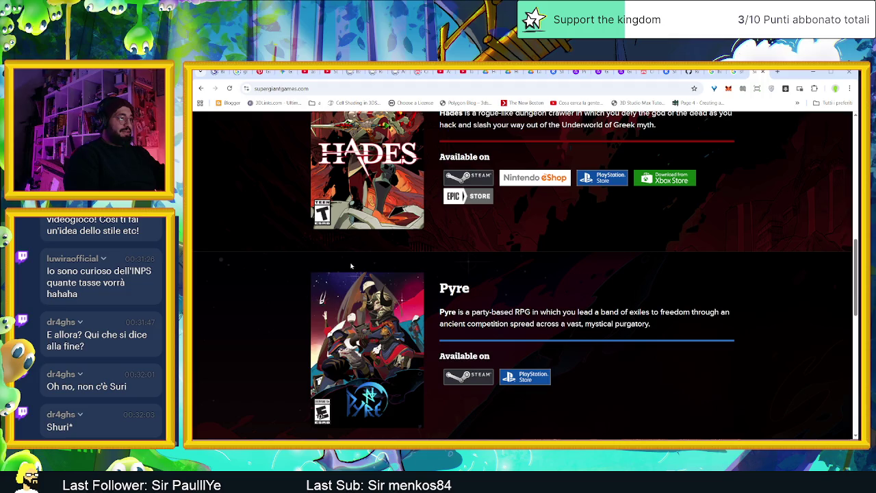
{"action": "scroll", "coordinate": [349, 265], "scroll_direction": "down", "scroll_amount": 1}
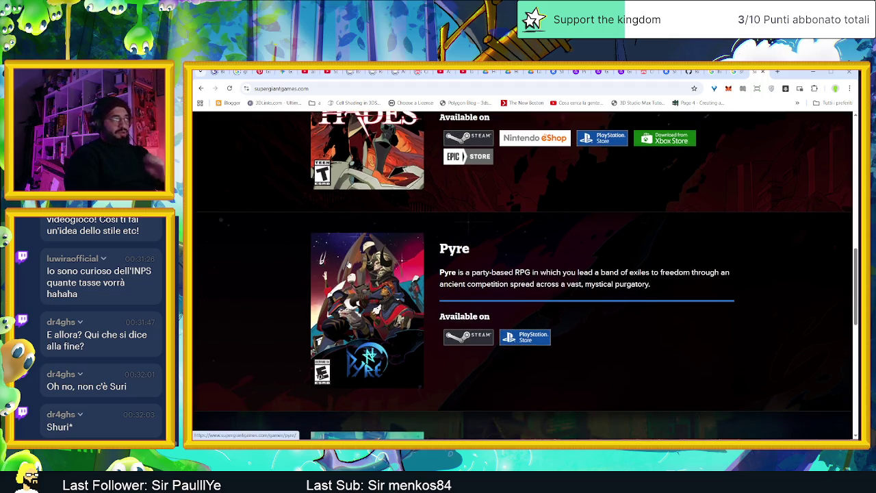
{"action": "scroll", "coordinate": [349, 262], "scroll_direction": "down", "scroll_amount": 2}
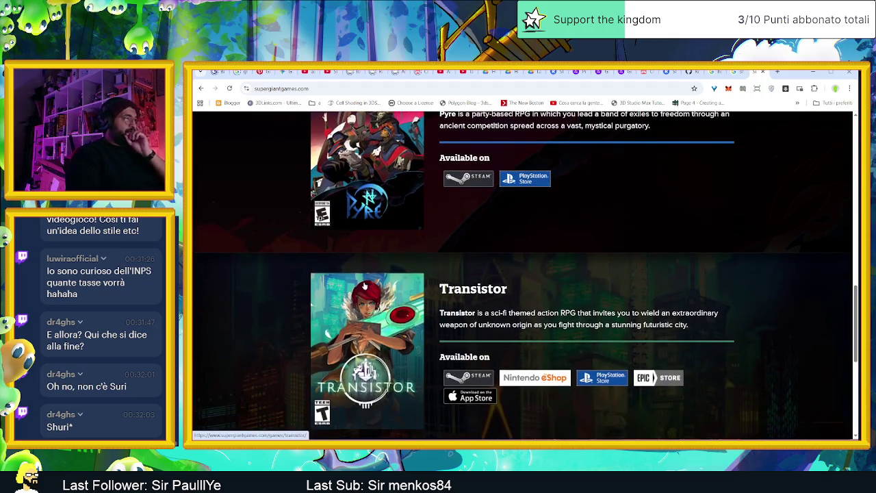
{"action": "scroll", "coordinate": [364, 286], "scroll_direction": "down", "scroll_amount": 2}
{"action": "scroll", "coordinate": [365, 286], "scroll_direction": "down", "scroll_amount": 2}
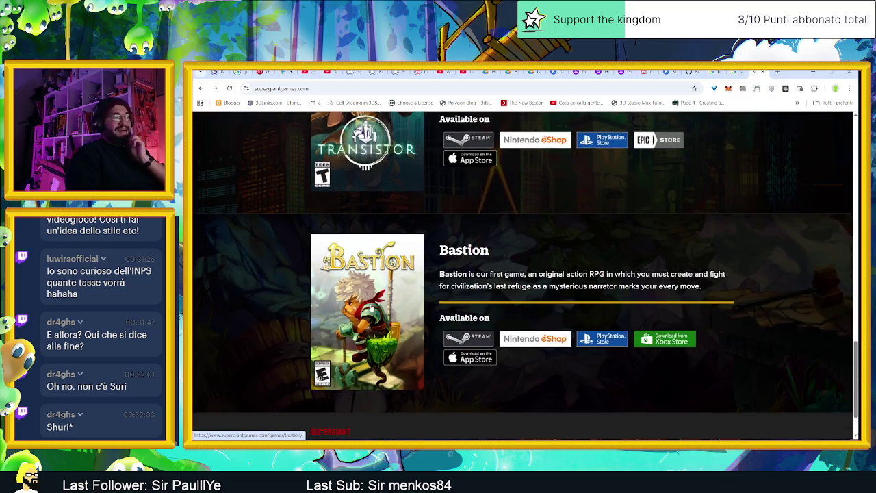
{"action": "scroll", "coordinate": [367, 289], "scroll_direction": "down", "scroll_amount": 1}
{"action": "scroll", "coordinate": [369, 293], "scroll_direction": "up", "scroll_amount": 1}
{"action": "scroll", "coordinate": [370, 291], "scroll_direction": "up", "scroll_amount": 2}
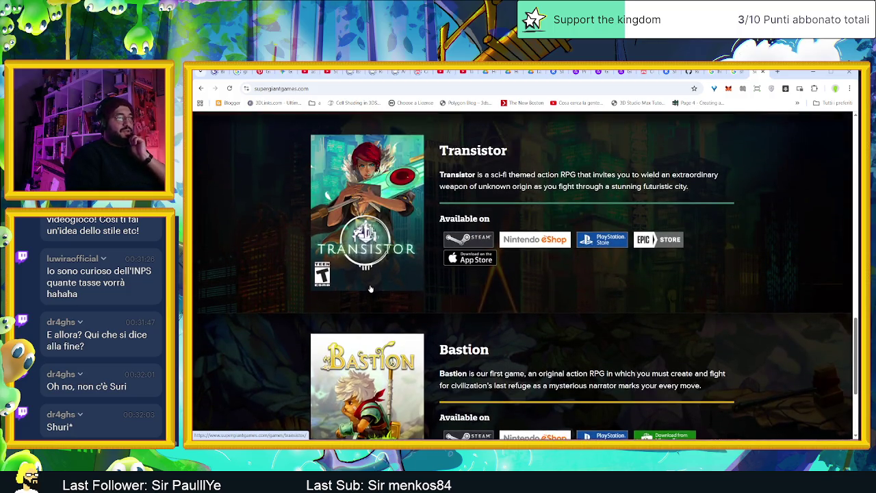
{"action": "scroll", "coordinate": [371, 288], "scroll_direction": "down", "scroll_amount": 2}
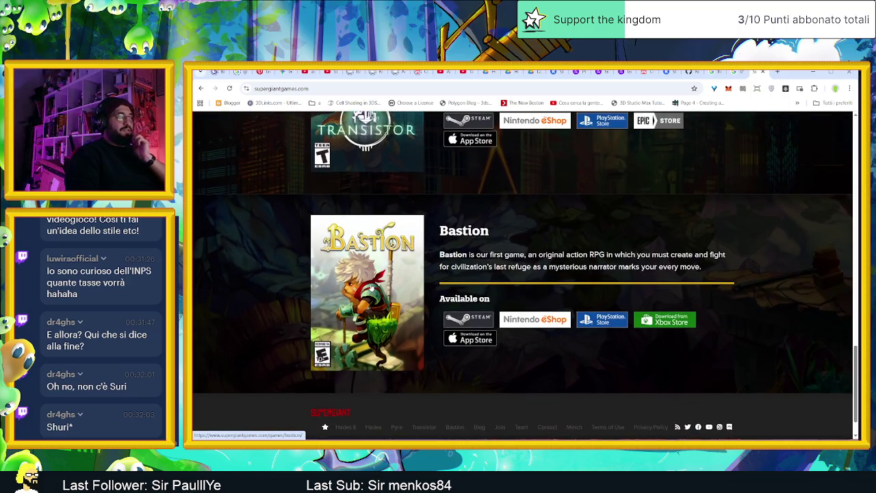
{"action": "scroll", "coordinate": [371, 287], "scroll_direction": "up", "scroll_amount": 2}
{"action": "scroll", "coordinate": [371, 286], "scroll_direction": "down", "scroll_amount": 2}
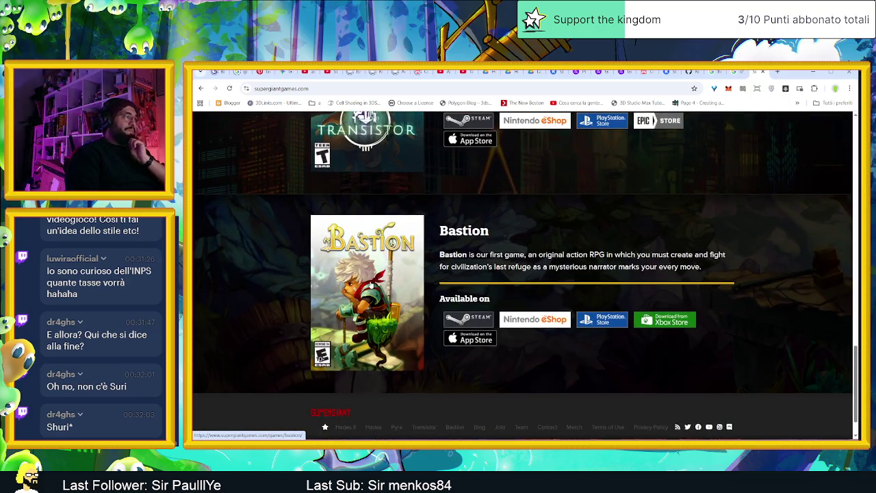
{"action": "scroll", "coordinate": [371, 282], "scroll_direction": "up", "scroll_amount": 3}
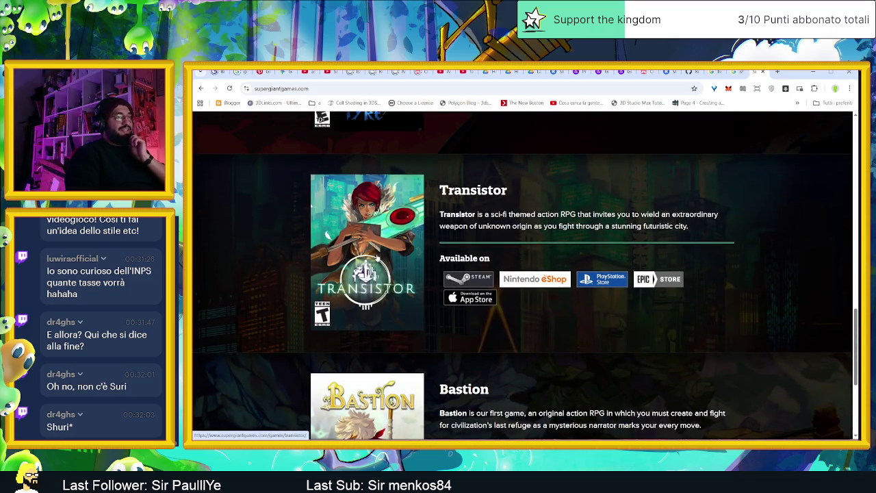
{"action": "scroll", "coordinate": [377, 255], "scroll_direction": "down", "scroll_amount": 1}
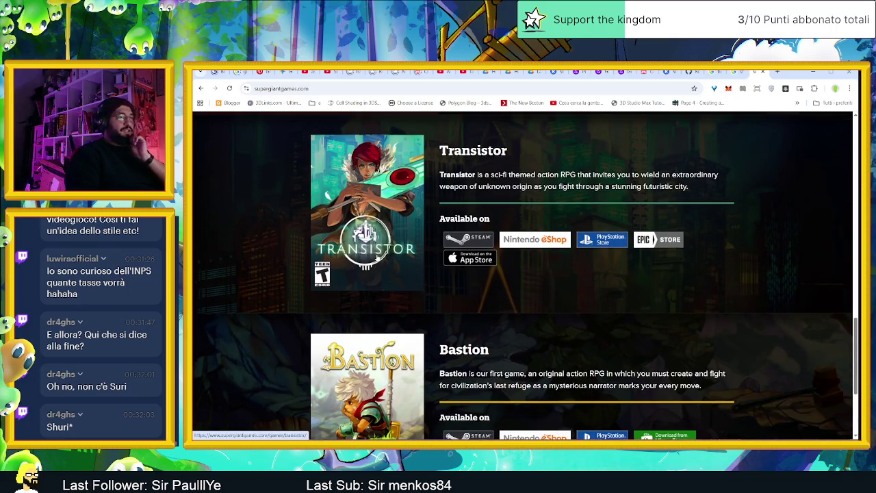
{"action": "scroll", "coordinate": [377, 256], "scroll_direction": "down", "scroll_amount": 2}
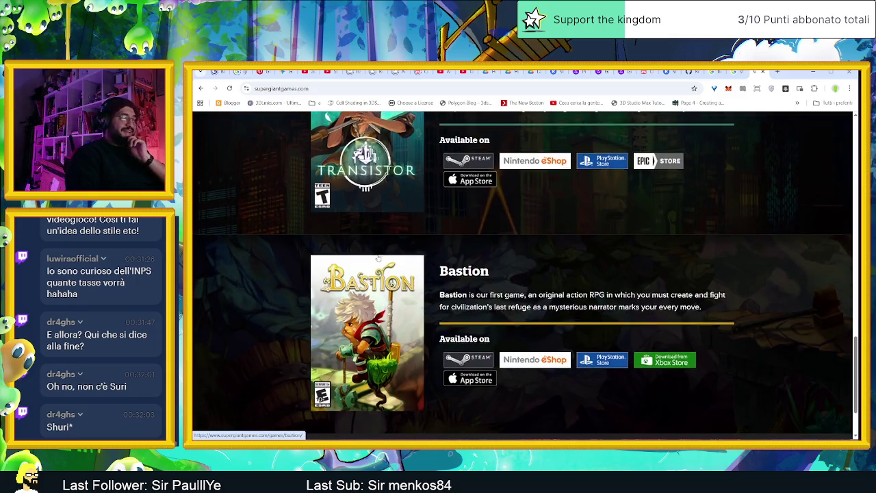
{"action": "scroll", "coordinate": [378, 258], "scroll_direction": "up", "scroll_amount": 4}
{"action": "scroll", "coordinate": [377, 257], "scroll_direction": "up", "scroll_amount": 3}
{"action": "scroll", "coordinate": [377, 257], "scroll_direction": "up", "scroll_amount": 1}
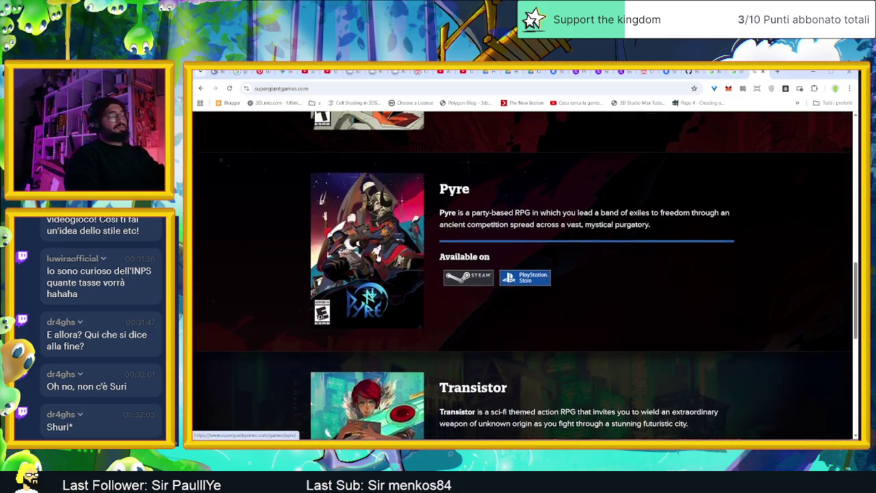
{"action": "scroll", "coordinate": [378, 257], "scroll_direction": "down", "scroll_amount": 4}
{"action": "scroll", "coordinate": [376, 256], "scroll_direction": "down", "scroll_amount": 3}
{"action": "scroll", "coordinate": [373, 267], "scroll_direction": "down", "scroll_amount": 3}
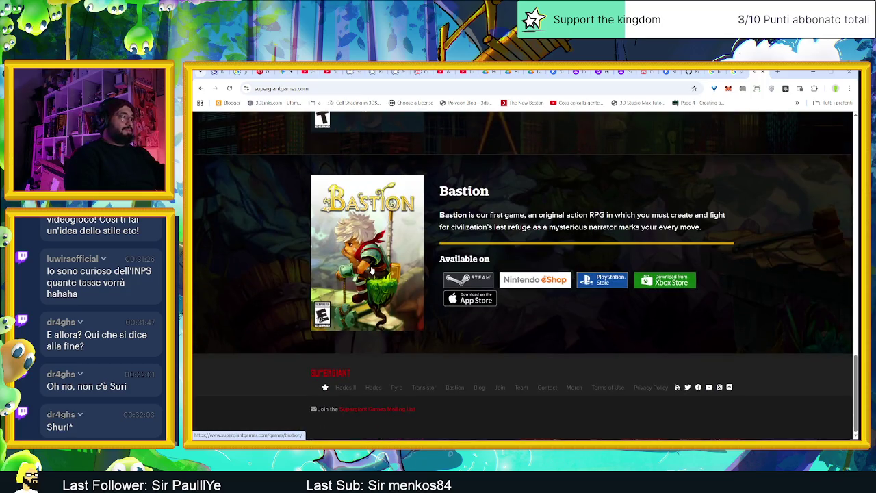
{"action": "scroll", "coordinate": [371, 271], "scroll_direction": "up", "scroll_amount": 5}
{"action": "scroll", "coordinate": [370, 268], "scroll_direction": "up", "scroll_amount": 2}
{"action": "scroll", "coordinate": [367, 266], "scroll_direction": "up", "scroll_amount": 2}
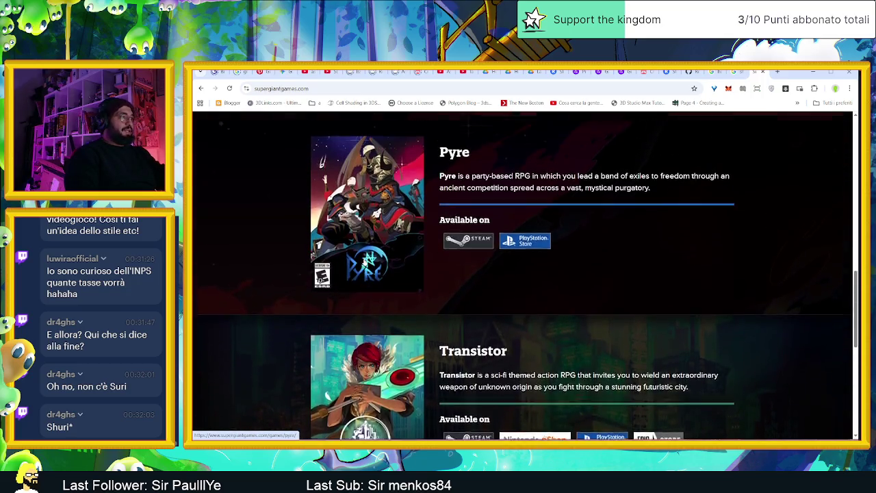
{"action": "scroll", "coordinate": [364, 262], "scroll_direction": "up", "scroll_amount": 1}
{"action": "scroll", "coordinate": [363, 262], "scroll_direction": "up", "scroll_amount": 4}
{"action": "scroll", "coordinate": [364, 261], "scroll_direction": "up", "scroll_amount": 3}
{"action": "scroll", "coordinate": [364, 261], "scroll_direction": "up", "scroll_amount": 3}
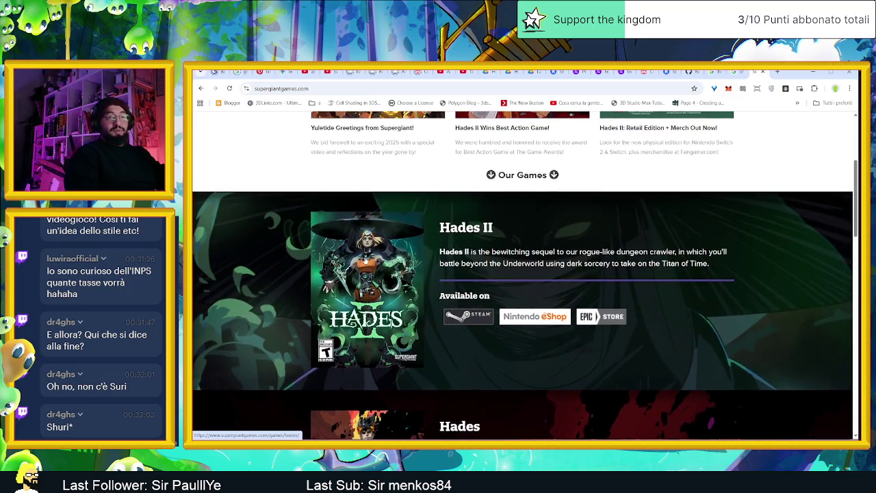
{"action": "scroll", "coordinate": [364, 261], "scroll_direction": "up", "scroll_amount": 2}
{"action": "scroll", "coordinate": [365, 260], "scroll_direction": "up", "scroll_amount": 1}
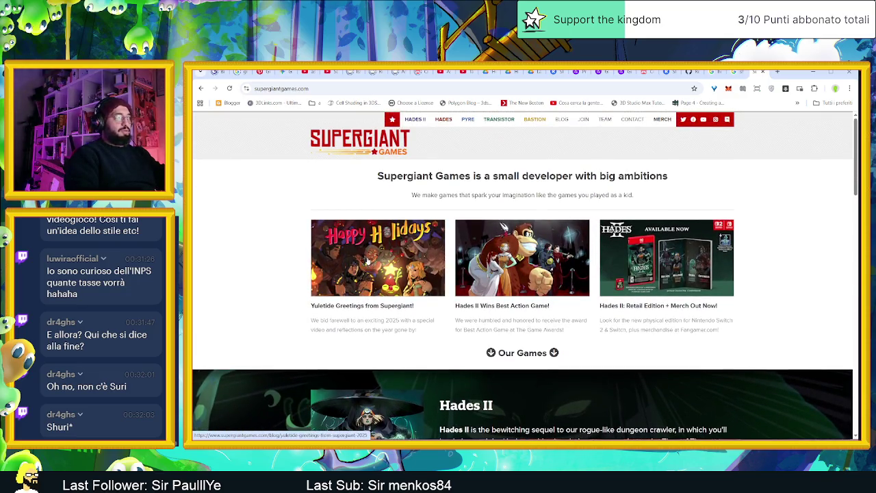
{"action": "left_click", "coordinate": [813, 71]}
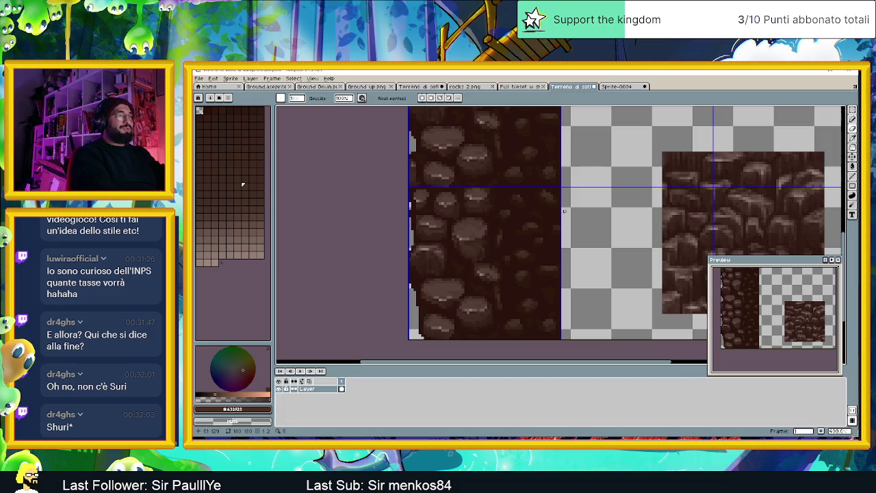
- Zoom into the tile sheet and eyedrop the dark gap brown #2a1f0c as the foreground colour
{"action": "scroll", "coordinate": [552, 236], "scroll_direction": "down", "scroll_amount": 1}
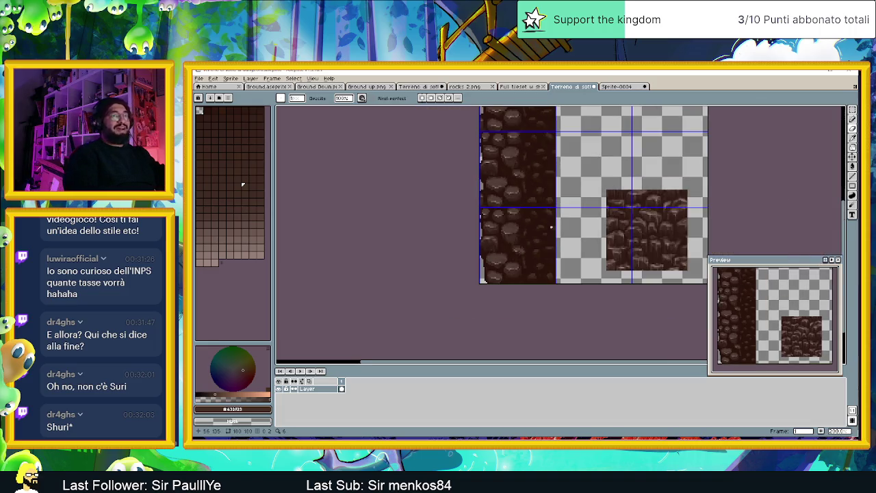
{"action": "scroll", "coordinate": [524, 233], "scroll_direction": "down", "scroll_amount": 2}
{"action": "scroll", "coordinate": [508, 268], "scroll_direction": "up", "scroll_amount": 1}
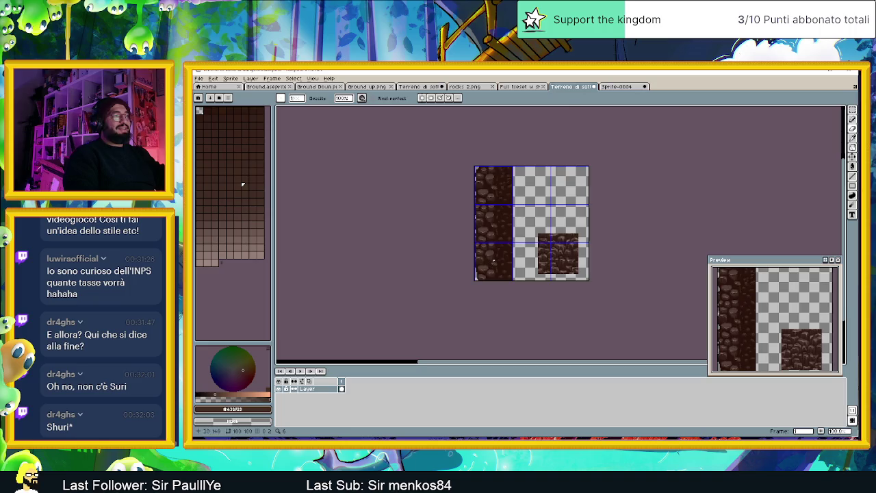
{"action": "scroll", "coordinate": [508, 268], "scroll_direction": "up", "scroll_amount": 1}
{"action": "scroll", "coordinate": [508, 269], "scroll_direction": "up", "scroll_amount": 1}
{"action": "scroll", "coordinate": [502, 283], "scroll_direction": "up", "scroll_amount": 1}
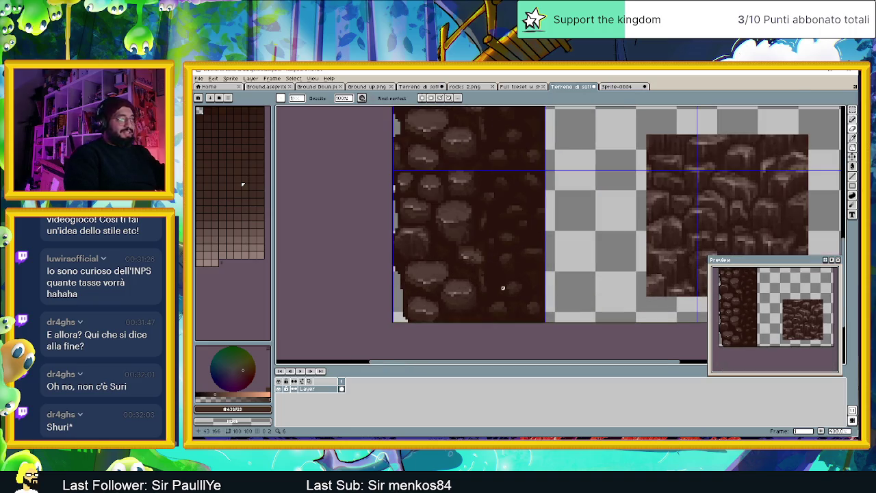
{"action": "scroll", "coordinate": [502, 288], "scroll_direction": "up", "scroll_amount": 1}
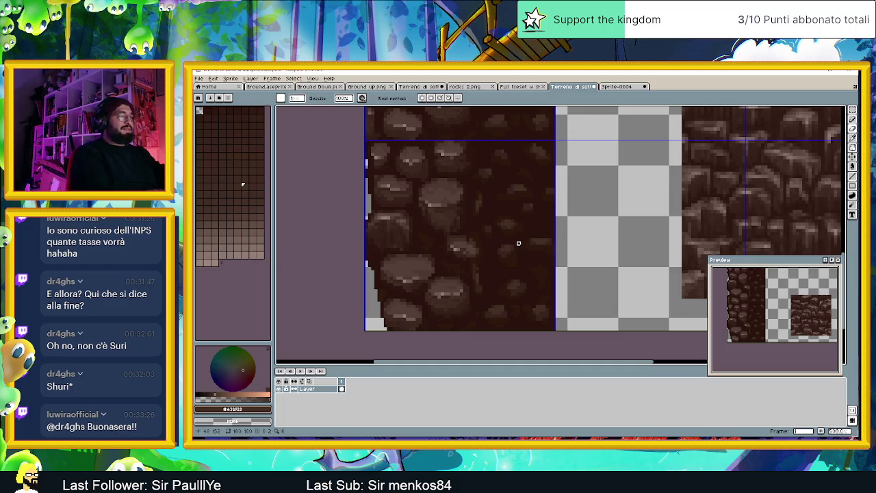
{"action": "scroll", "coordinate": [518, 243], "scroll_direction": "down", "scroll_amount": 3}
{"action": "scroll", "coordinate": [542, 196], "scroll_direction": "down", "scroll_amount": 2}
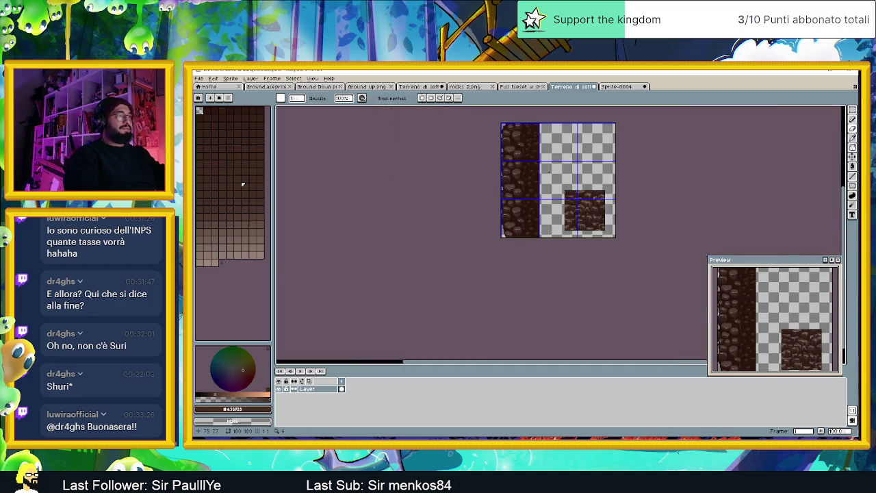
{"action": "mouse_move", "coordinate": [549, 171]}
{"action": "left_mouse_down"}
{"action": "mouse_move", "coordinate": [517, 191]}
{"action": "mouse_move", "coordinate": [488, 193]}
{"action": "left_mouse_up"}
{"action": "scroll", "coordinate": [509, 185], "scroll_direction": "up", "scroll_amount": 1}
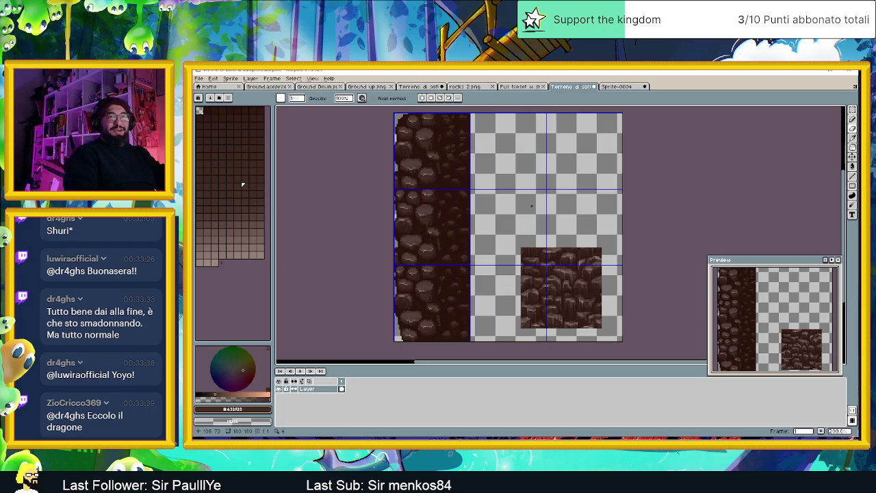
{"action": "scroll", "coordinate": [479, 274], "scroll_direction": "up", "scroll_amount": 1}
{"action": "scroll", "coordinate": [411, 314], "scroll_direction": "up", "scroll_amount": 1}
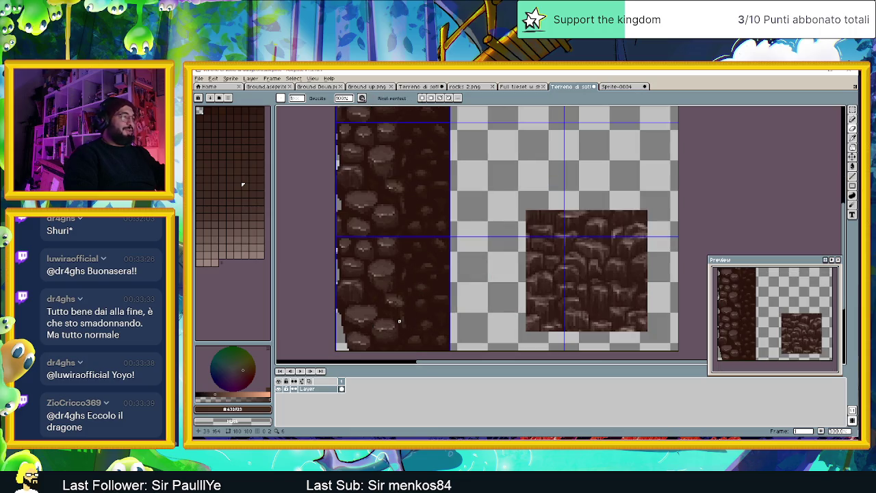
{"action": "scroll", "coordinate": [399, 321], "scroll_direction": "up", "scroll_amount": 1}
{"action": "scroll", "coordinate": [424, 274], "scroll_direction": "down", "scroll_amount": 2}
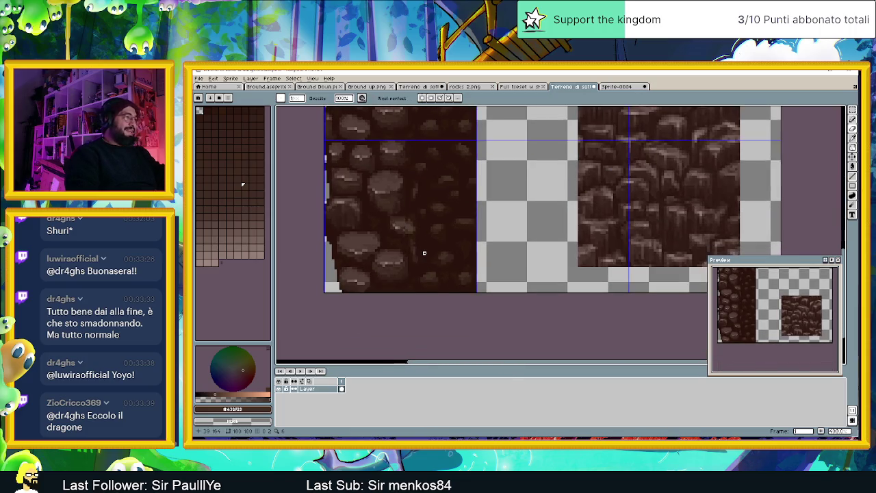
{"action": "scroll", "coordinate": [430, 253], "scroll_direction": "up", "scroll_amount": 1}
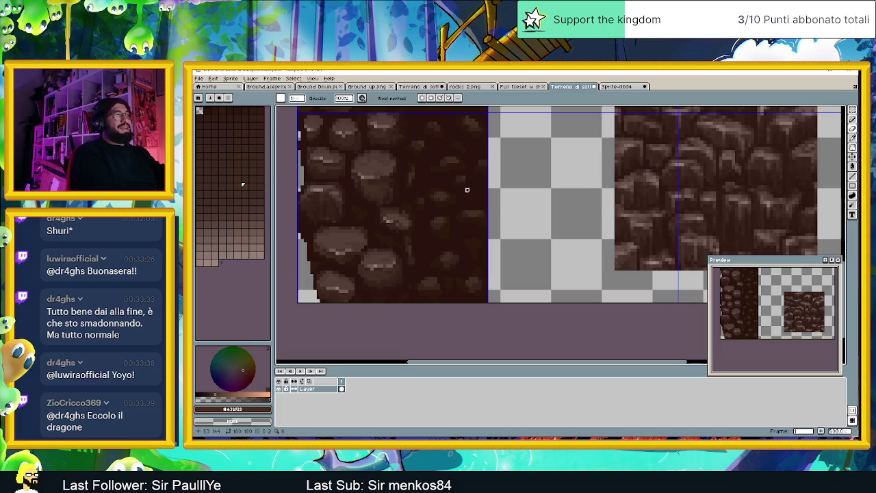
{"action": "left_click", "coordinate": [425, 260], "text": "alt"}
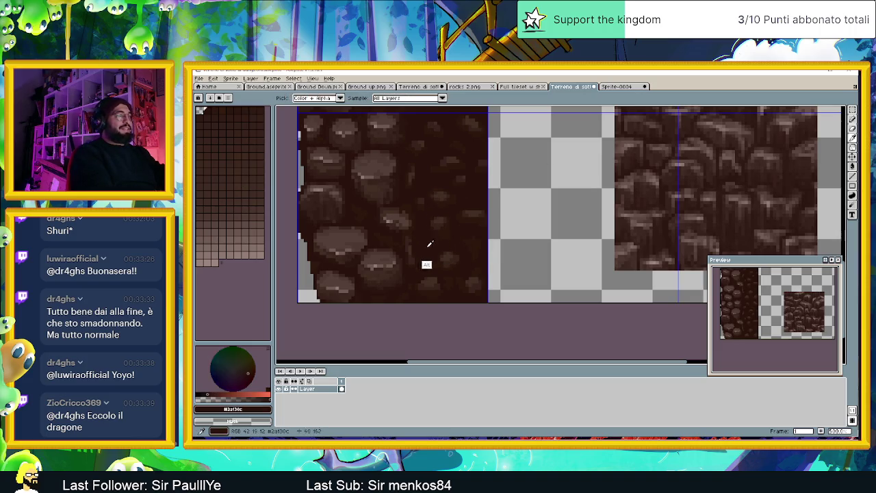
- Erase the stones in the strip's lower-right and fill the cleared patch with dark brown
{"action": "mouse_move", "coordinate": [452, 251]}
{"action": "left_mouse_down"}
{"action": "mouse_move", "coordinate": [438, 261]}
{"action": "mouse_move", "coordinate": [479, 238]}
{"action": "mouse_move", "coordinate": [417, 286]}
{"action": "mouse_move", "coordinate": [443, 280]}
{"action": "mouse_move", "coordinate": [431, 297]}
{"action": "mouse_move", "coordinate": [479, 270]}
{"action": "mouse_move", "coordinate": [476, 293]}
{"action": "mouse_move", "coordinate": [479, 248]}
{"action": "mouse_move", "coordinate": [475, 274]}
{"action": "left_mouse_up"}
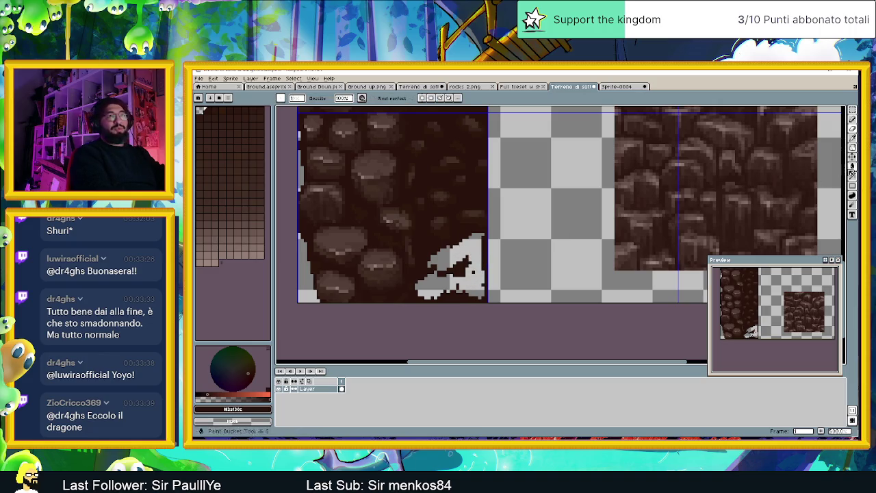
{"action": "left_click", "coordinate": [852, 166]}
{"action": "left_click", "coordinate": [485, 282]}
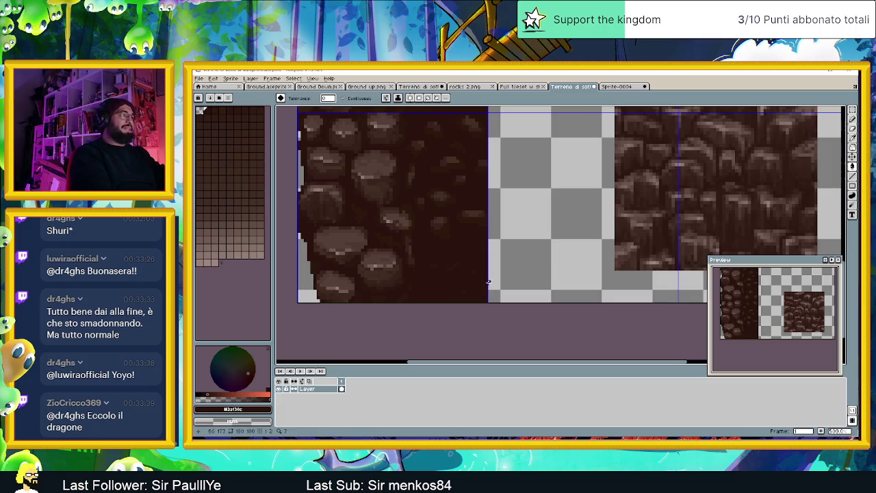
{"action": "key", "text": "i"}
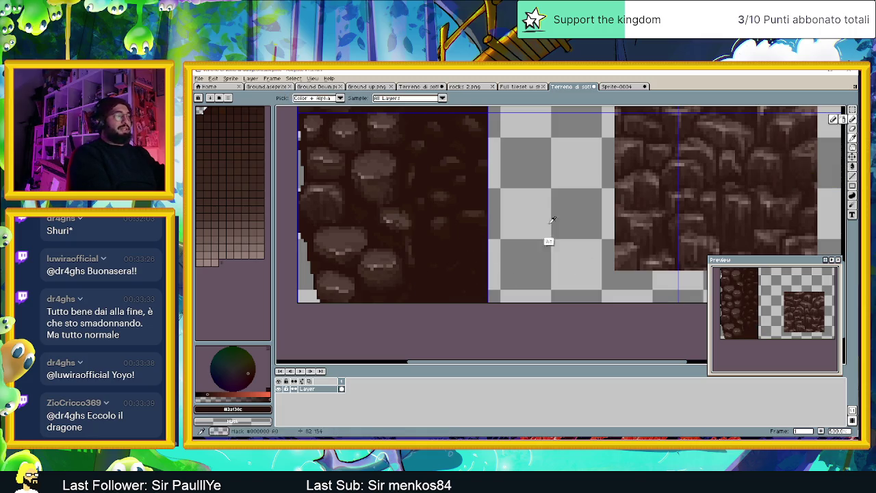
{"action": "key", "text": "b"}
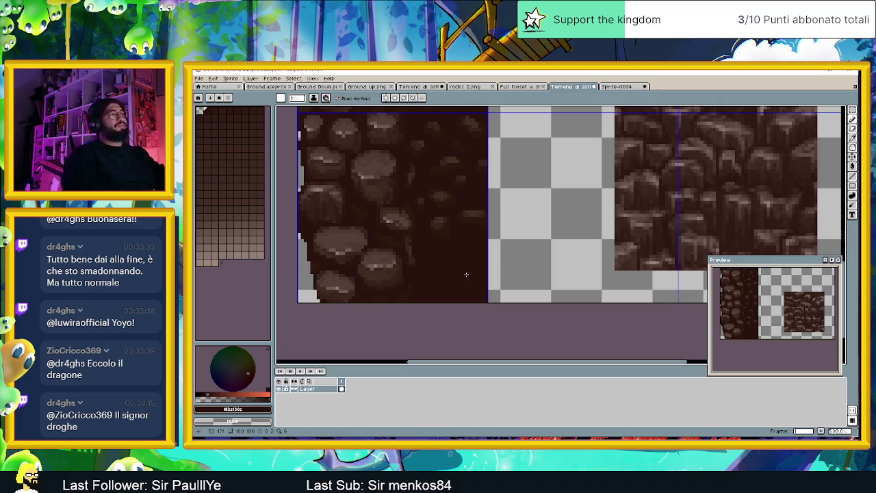
- Zoom out of the tile sheet and switch to the Godot dungeon project
{"action": "scroll", "coordinate": [455, 263], "scroll_direction": "down", "scroll_amount": 1}
{"action": "scroll", "coordinate": [443, 256], "scroll_direction": "down", "scroll_amount": 1}
{"action": "scroll", "coordinate": [438, 281], "scroll_direction": "down", "scroll_amount": 1}
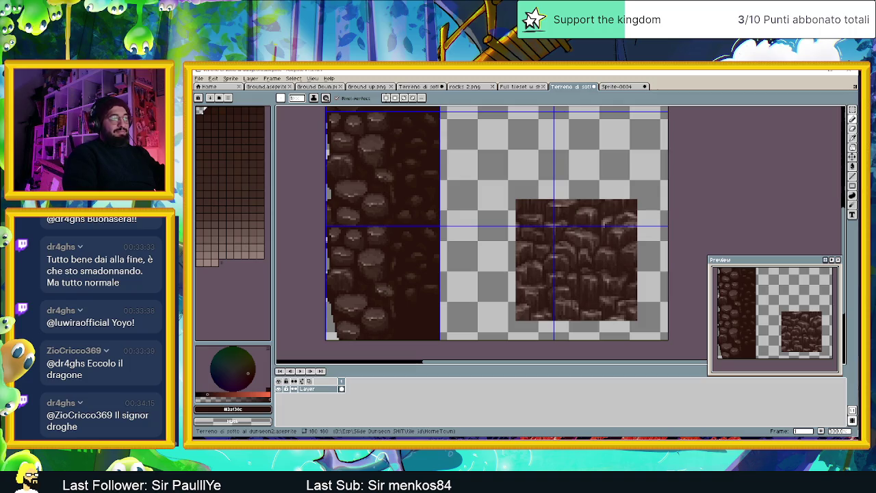
{"action": "key", "text": "alt+Tab"}
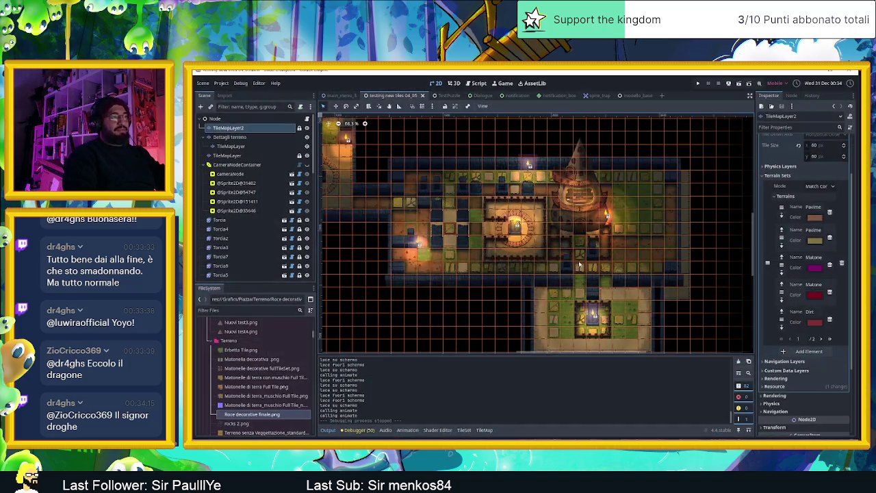
- Bring the lit courtyard into view, then save the dungeon scene and run the game
{"action": "scroll", "coordinate": [625, 314], "scroll_direction": "up", "scroll_amount": 2}
{"action": "scroll", "coordinate": [625, 313], "scroll_direction": "up", "scroll_amount": 1}
{"action": "scroll", "coordinate": [625, 313], "scroll_direction": "down", "scroll_amount": 2}
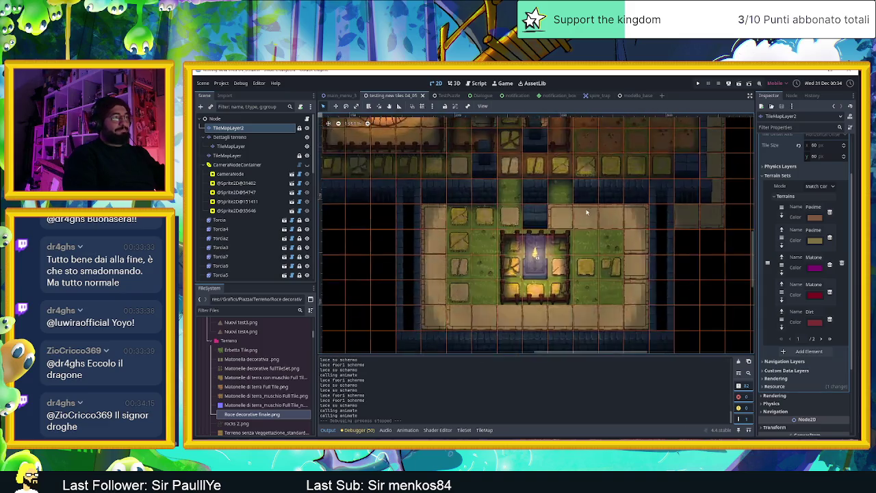
{"action": "scroll", "coordinate": [505, 224], "scroll_direction": "up", "scroll_amount": 1}
{"action": "scroll", "coordinate": [505, 224], "scroll_direction": "up", "scroll_amount": 1}
{"action": "scroll", "coordinate": [505, 223], "scroll_direction": "up", "scroll_amount": 2}
{"action": "left_click_drag", "start_coordinate": [505, 224], "coordinate": [621, 299]}
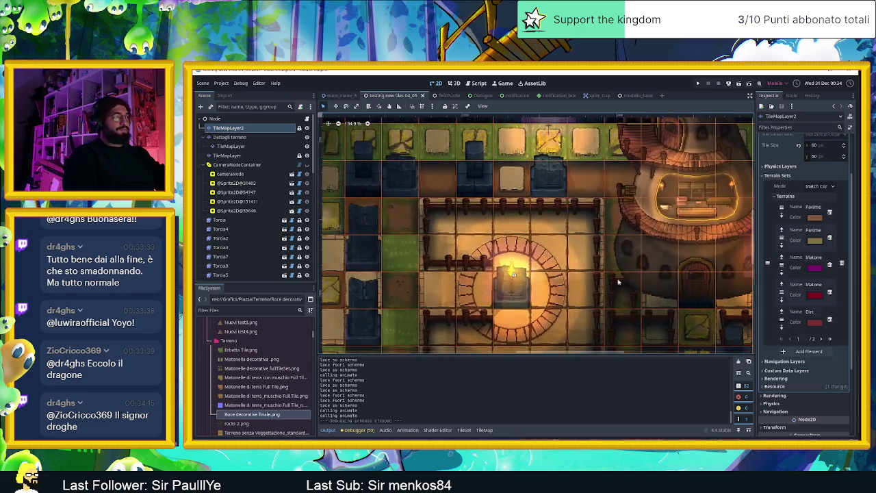
{"action": "left_click", "coordinate": [740, 84]}
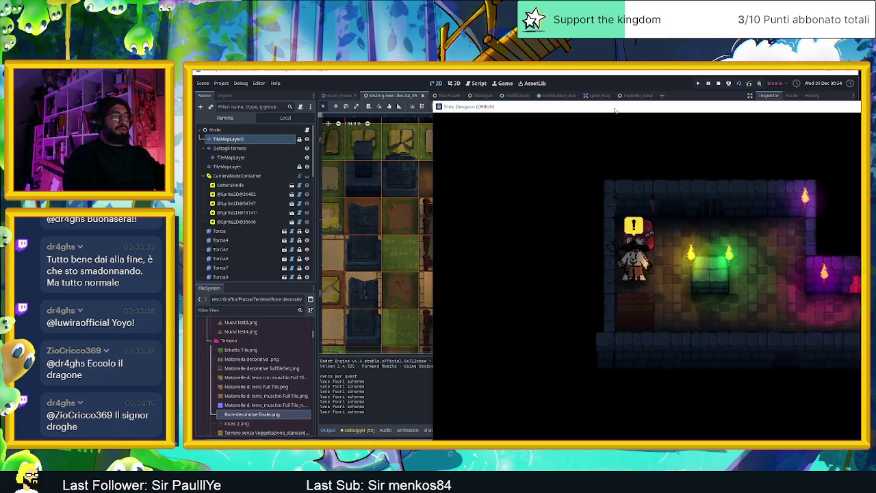
- Move the game window left and slide the slime down, right and around the tower room
{"action": "left_click_drag", "start_coordinate": [614, 107], "coordinate": [409, 81]}
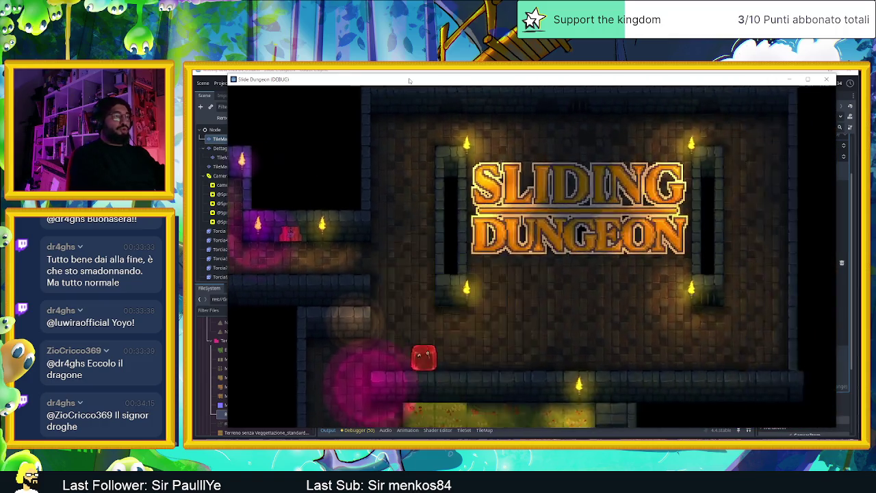
{"action": "key", "text": "Down"}
{"action": "key", "text": "Right"}
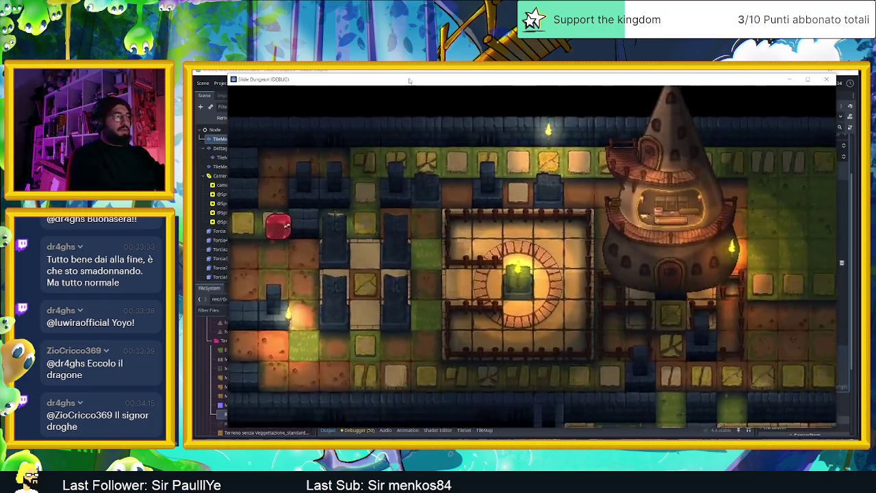
{"action": "key", "text": "Right"}
{"action": "key", "text": "Left"}
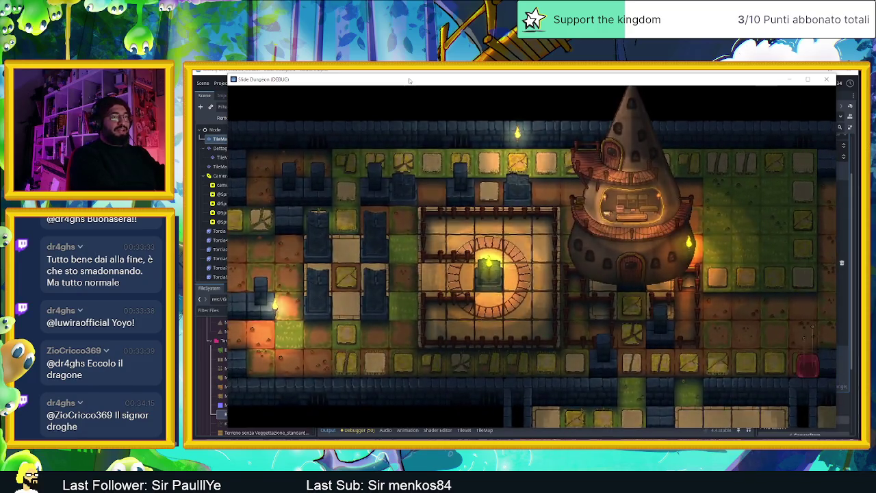
{"action": "key", "text": "Down"}
- Slide the slime across the lower room and up the corridor, then close the game
{"action": "key", "text": "Right"}
{"action": "key", "text": "Left"}
{"action": "key", "text": "Up"}
{"action": "key", "text": "Left"}
{"action": "key", "text": "Up"}
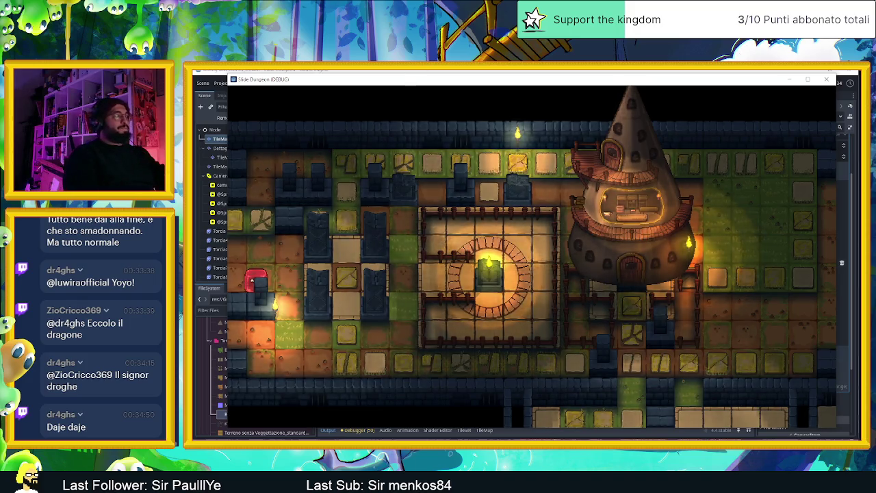
{"action": "left_click", "coordinate": [826, 79]}
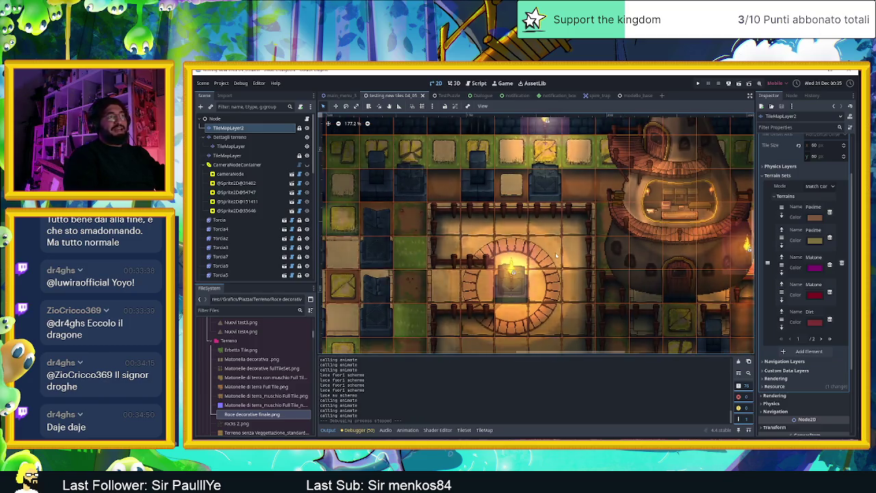
- Zoom the Godot viewport out and return to the cobblestone sprite in Aseprite
{"action": "scroll", "coordinate": [516, 239], "scroll_direction": "down", "scroll_amount": 1}
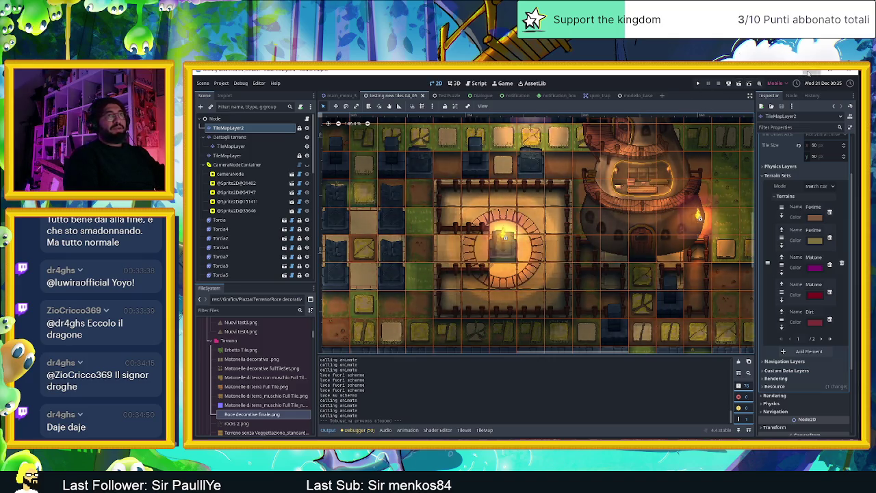
{"action": "key", "text": "alt+Tab"}
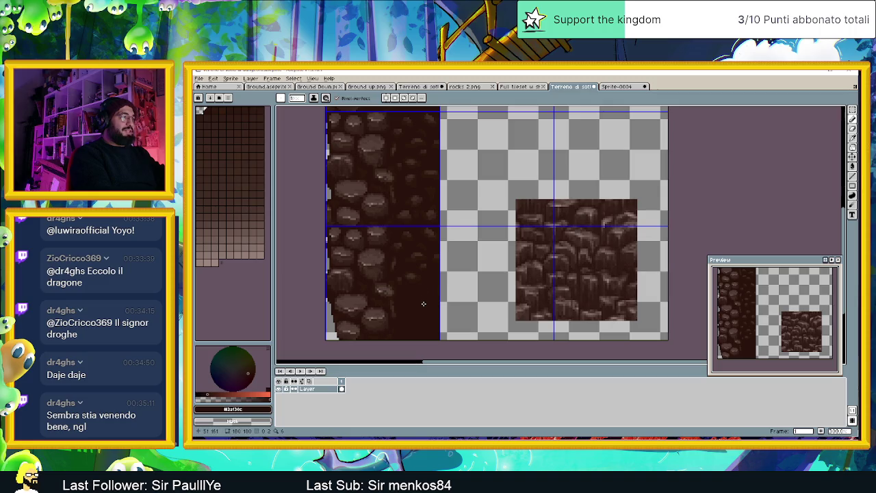
- Zoom in, sample a stone brown, and bring the strip's left edge into view
{"action": "scroll", "coordinate": [402, 328], "scroll_direction": "up", "scroll_amount": 2}
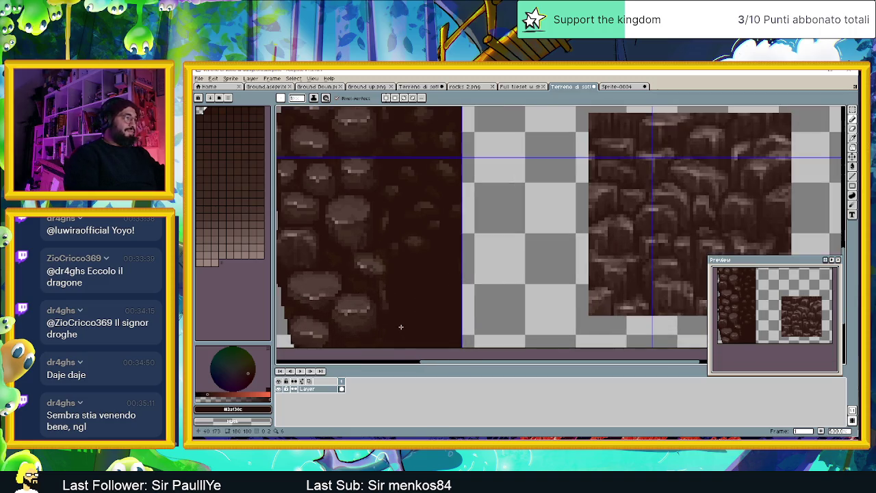
{"action": "scroll", "coordinate": [410, 314], "scroll_direction": "up", "scroll_amount": 1}
{"action": "scroll", "coordinate": [445, 205], "scroll_direction": "up", "scroll_amount": 1}
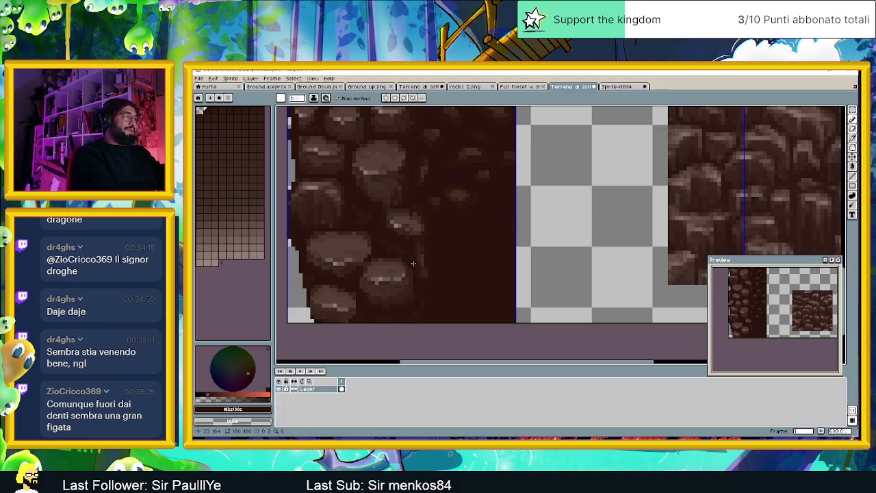
{"action": "left_click", "coordinate": [376, 278], "text": "alt"}
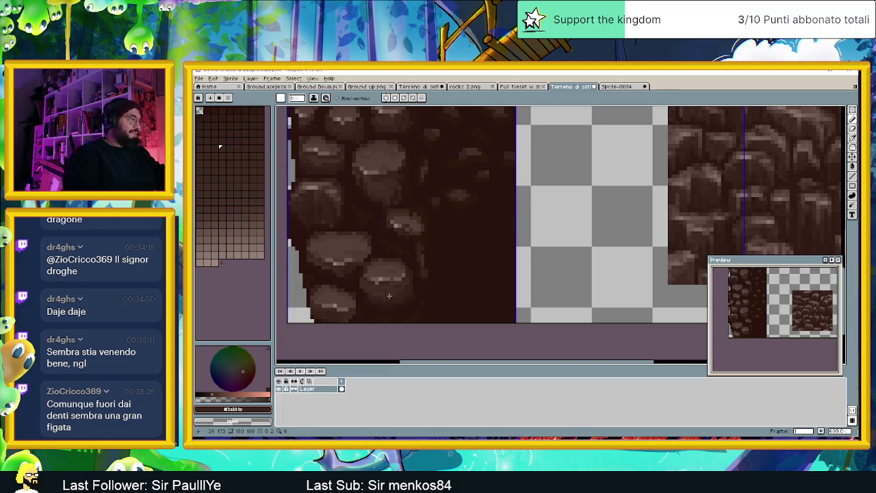
{"action": "scroll", "coordinate": [394, 301], "scroll_direction": "up", "scroll_amount": 1}
{"action": "scroll", "coordinate": [403, 305], "scroll_direction": "up", "scroll_amount": 1}
{"action": "left_click_drag", "start_coordinate": [453, 307], "coordinate": [492, 308]}
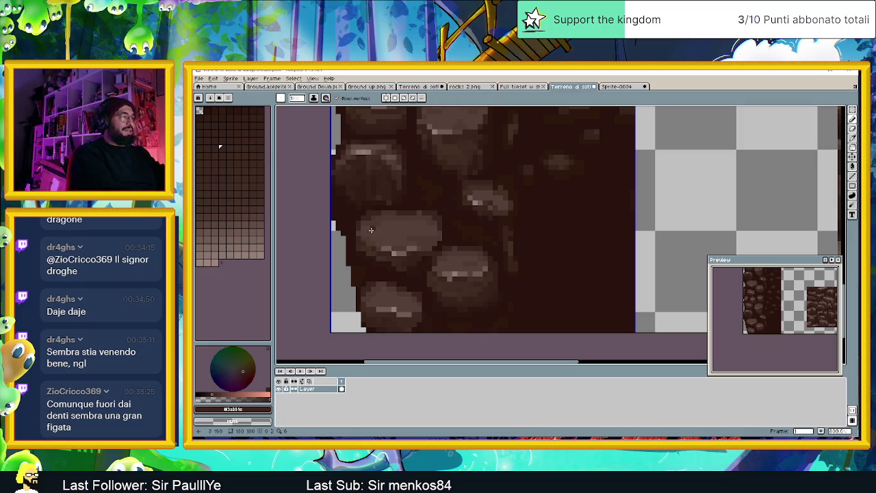
- Eyedrop the darker #352019 brown and cover the grey gap at the strip's left edge
{"action": "key", "text": "i"}
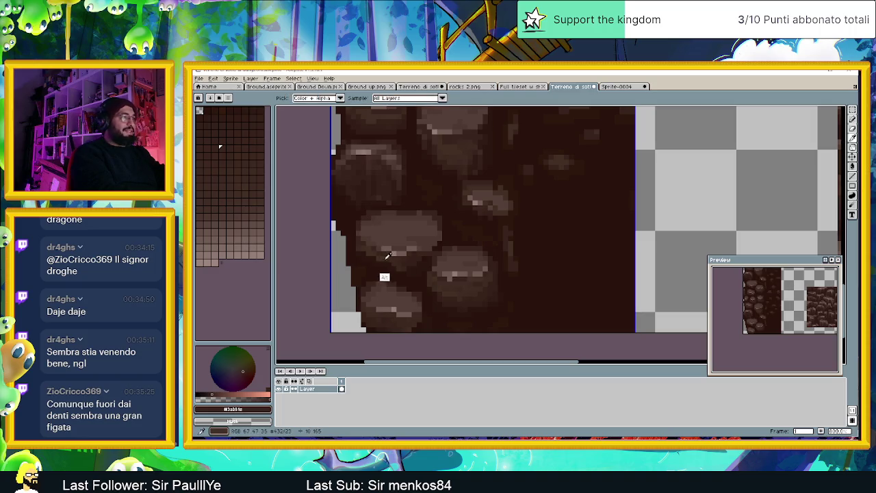
{"action": "key", "text": "alt"}
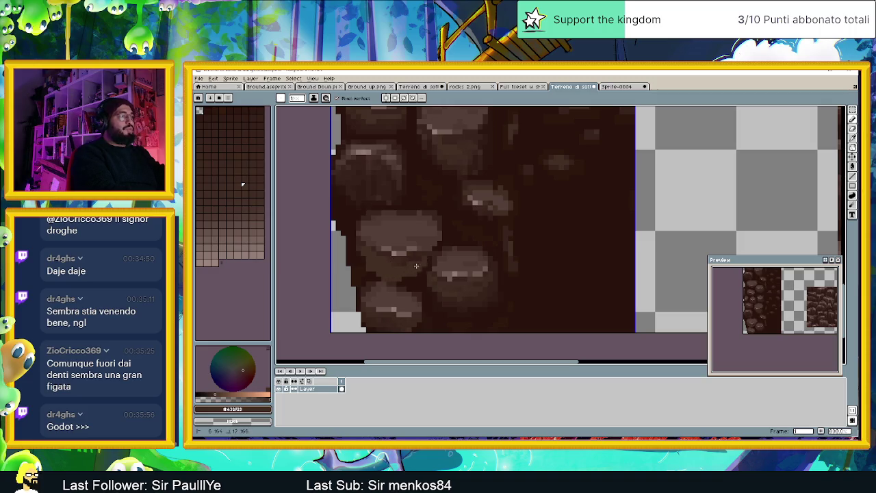
{"action": "left_click", "coordinate": [416, 258], "text": "alt"}
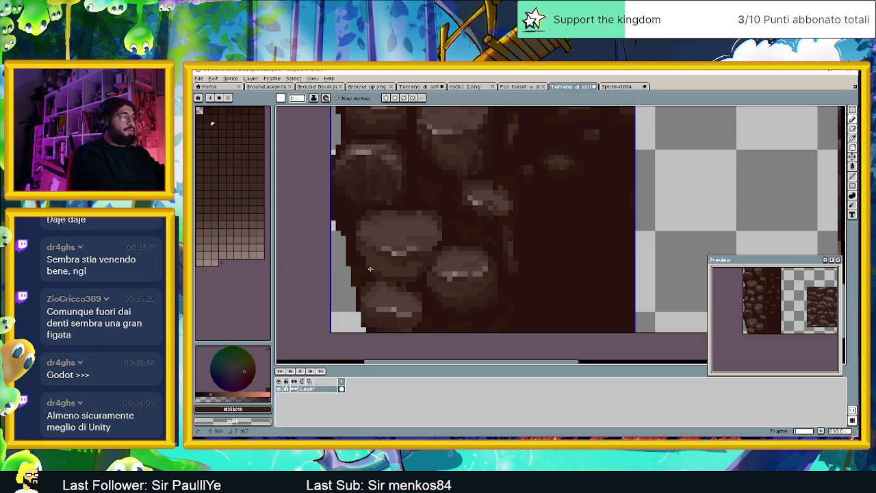
{"action": "left_click_drag", "start_coordinate": [369, 277], "coordinate": [356, 288]}
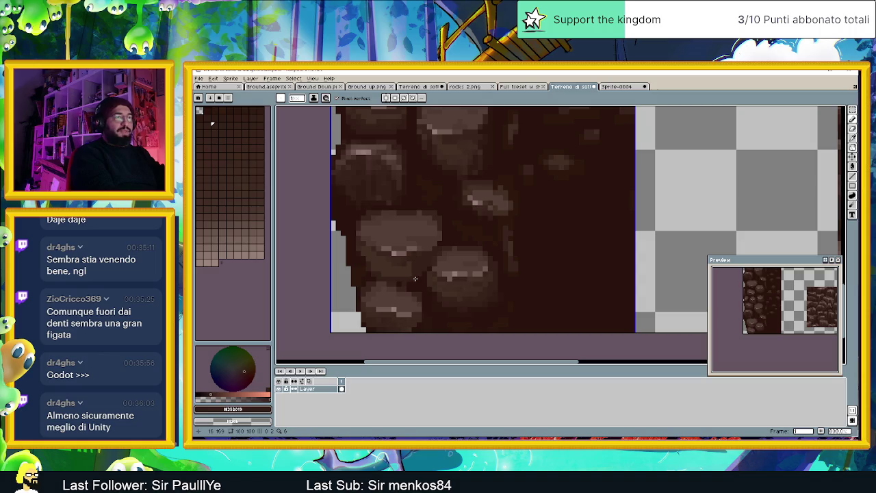
- Sample several stone browns, settling on dark brown #352019 as the foreground
{"action": "left_click", "coordinate": [414, 273], "text": "alt"}
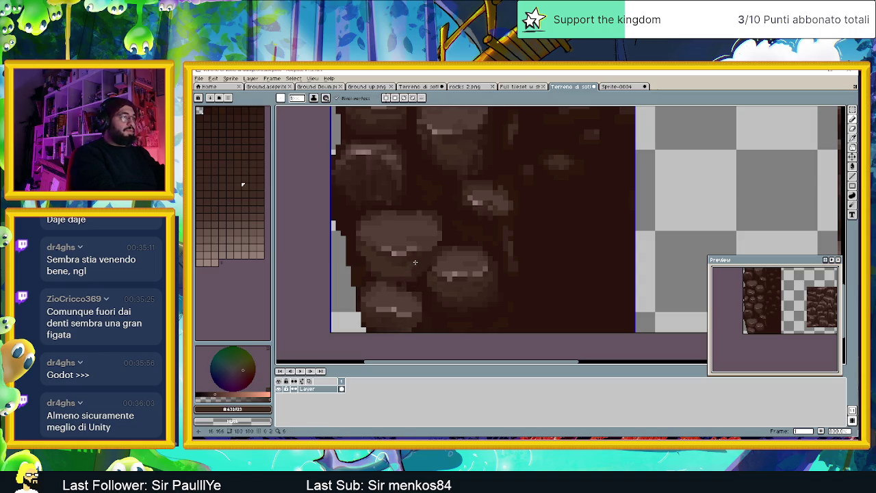
{"action": "left_click", "coordinate": [475, 290], "text": "alt"}
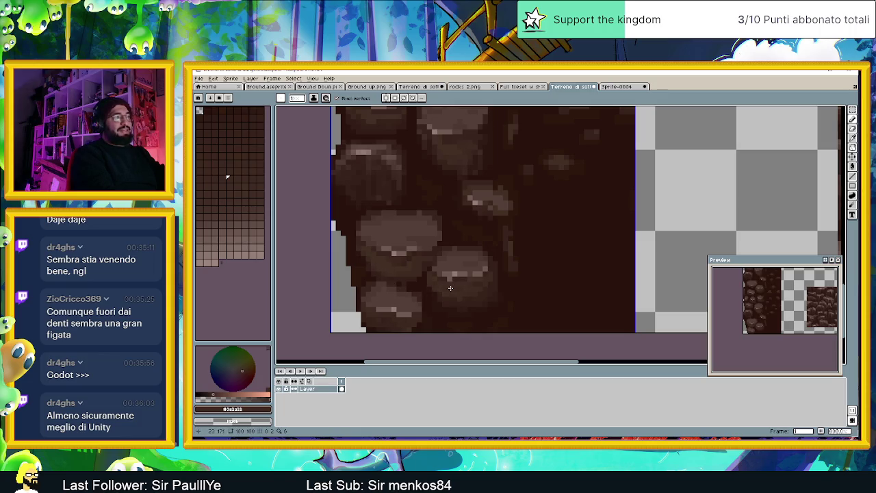
{"action": "key", "text": "alt"}
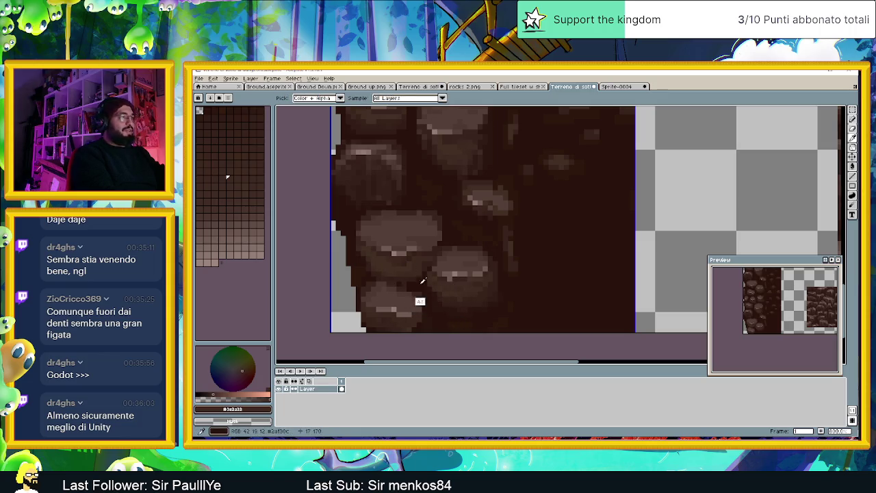
{"action": "left_click", "coordinate": [453, 304], "text": "alt"}
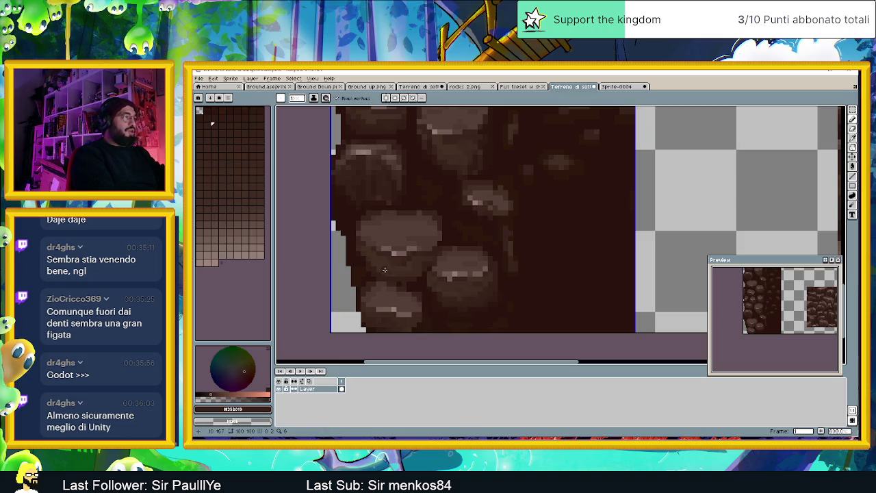
{"action": "left_click", "coordinate": [381, 268], "text": "alt"}
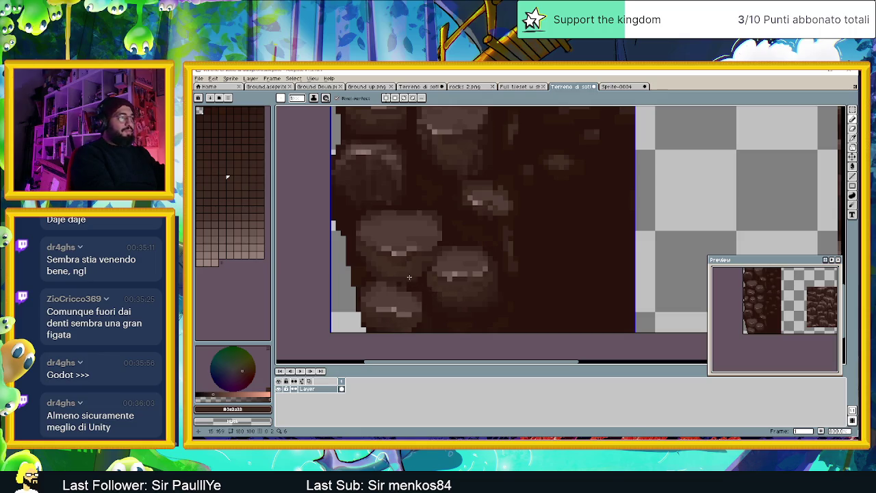
{"action": "left_click", "coordinate": [402, 293], "text": "alt"}
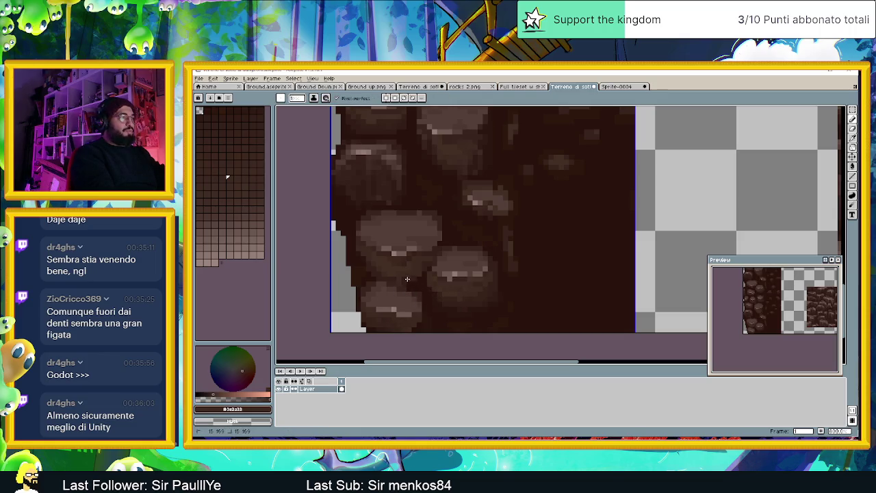
{"action": "left_click", "coordinate": [401, 301], "text": "alt"}
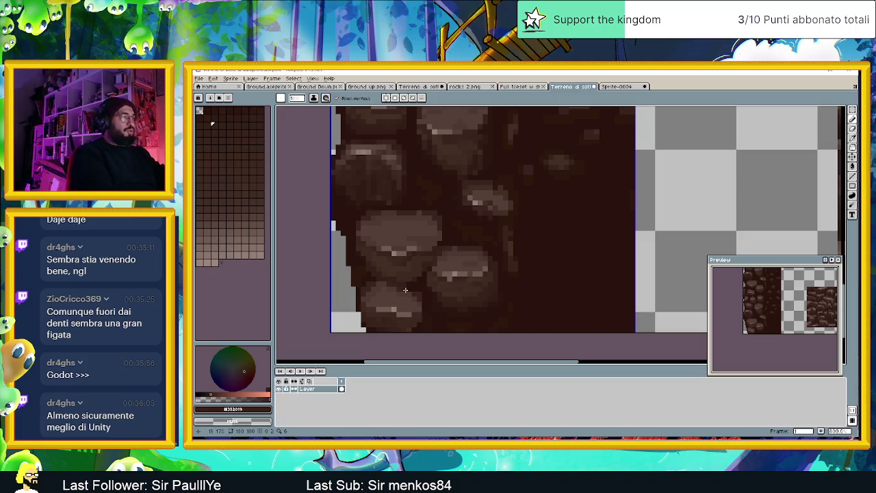
{"action": "scroll", "coordinate": [443, 314], "scroll_direction": "left", "scroll_amount": 2}
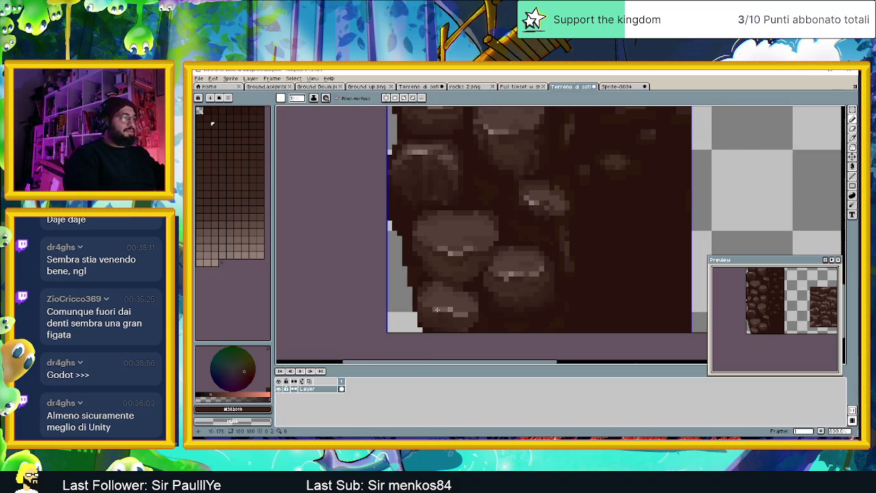
- Pan to the tile's bottom-left and pick a new dark brown to paint with
{"action": "left_click_drag", "start_coordinate": [540, 317], "coordinate": [456, 295]}
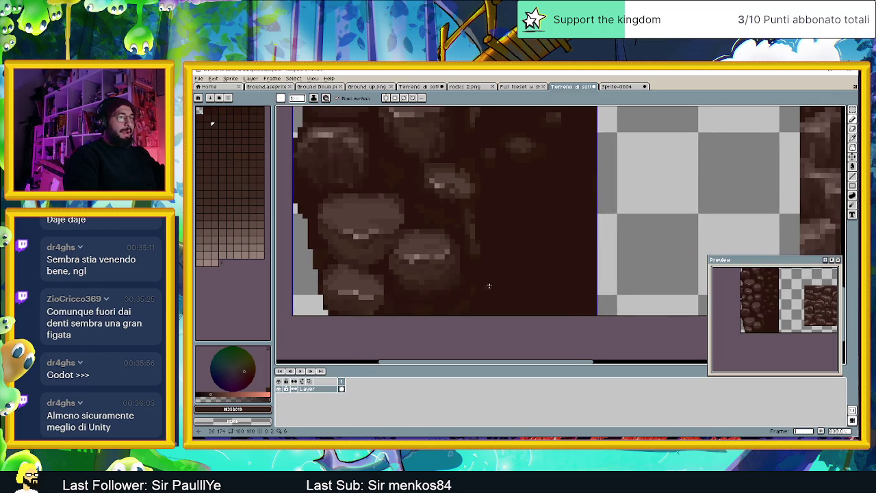
{"action": "scroll", "coordinate": [445, 288], "scroll_direction": "right", "scroll_amount": 1}
{"action": "scroll", "coordinate": [401, 291], "scroll_direction": "up", "scroll_amount": 1}
{"action": "scroll", "coordinate": [402, 291], "scroll_direction": "down", "scroll_amount": 1}
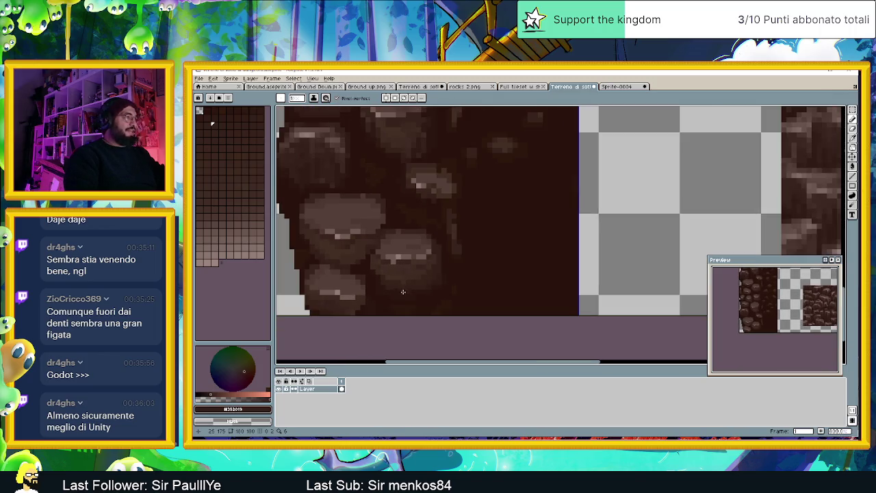
{"action": "left_click", "coordinate": [852, 130]}
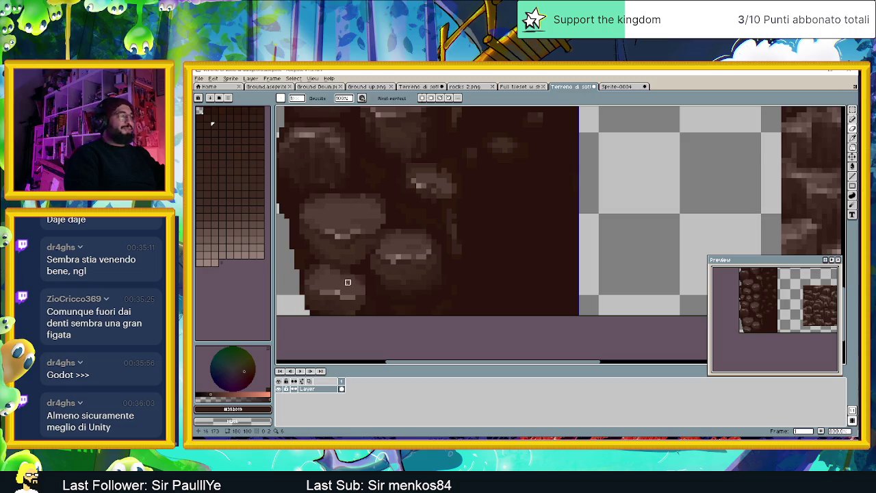
{"action": "left_click", "coordinate": [317, 312], "text": "alt"}
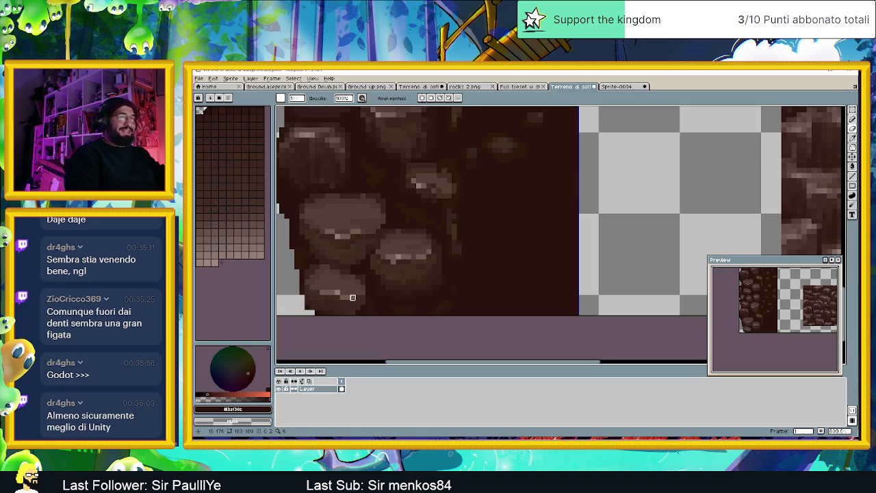
- Try spraying dark speckles and undo them, then pencil the bottom-left edge pixels dark
{"action": "left_click", "coordinate": [852, 120]}
{"action": "left_click", "coordinate": [842, 119]}
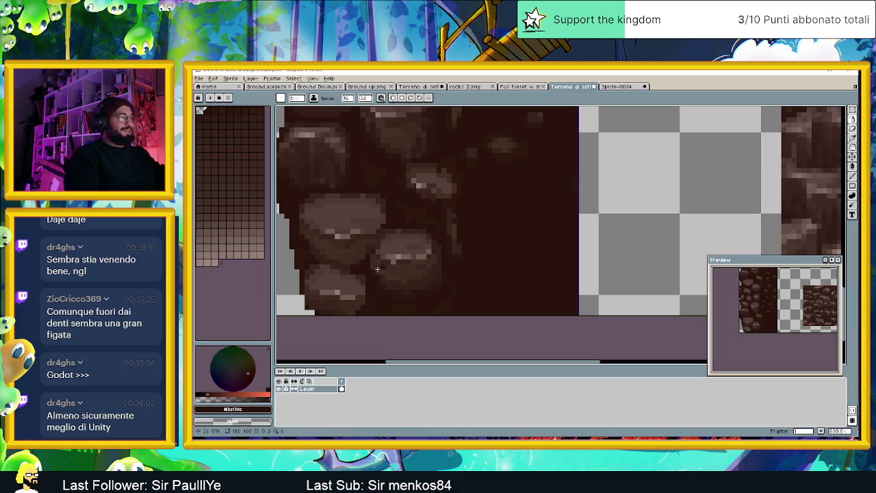
{"action": "left_click", "coordinate": [312, 306]}
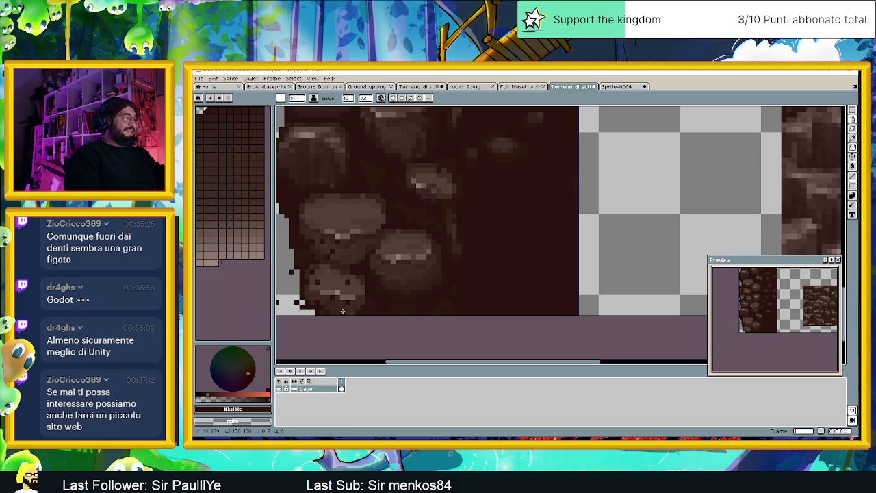
{"action": "key", "text": "ctrl+z"}
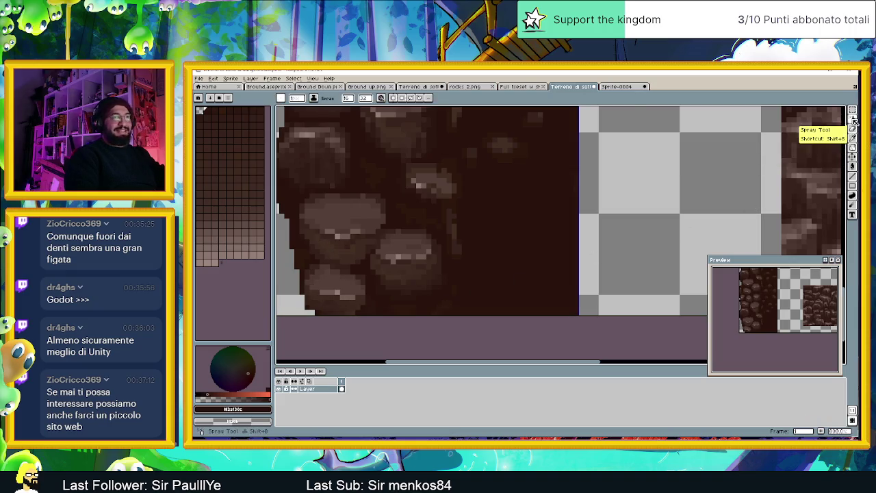
{"action": "left_click", "coordinate": [834, 120]}
{"action": "left_click_drag", "start_coordinate": [310, 297], "coordinate": [310, 311]}
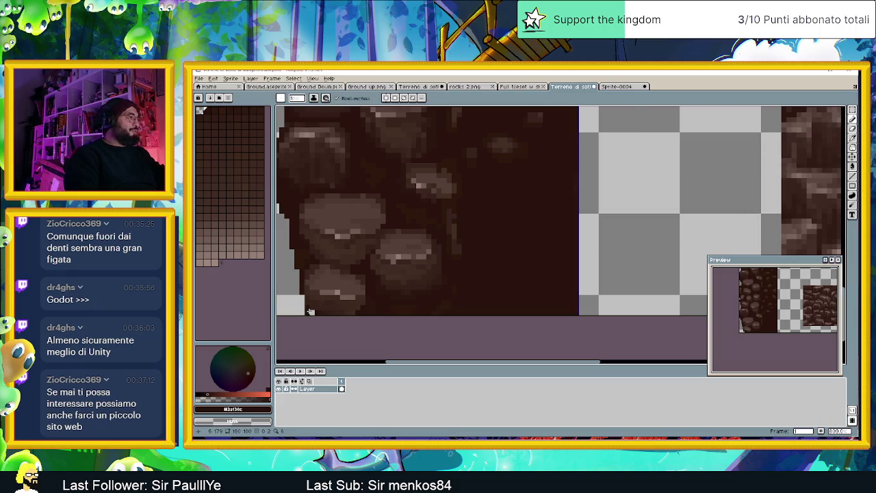
{"action": "key", "text": "ctrl+z"}
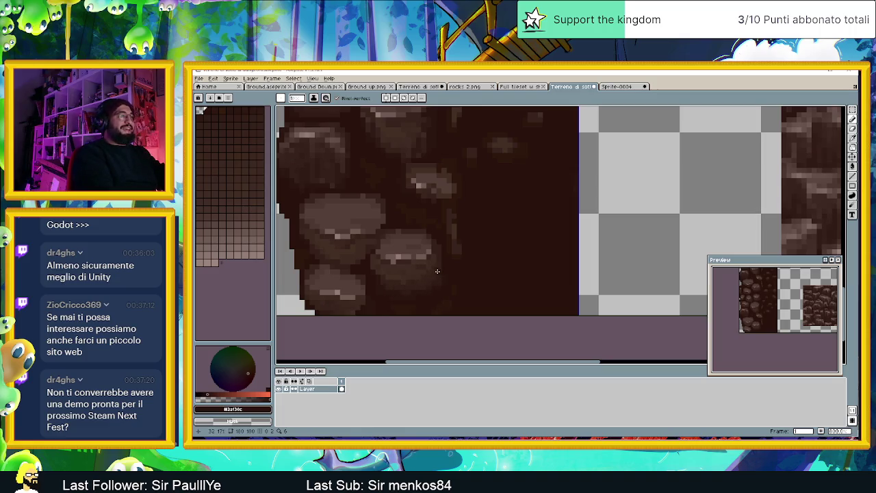
- Sample several stone browns, draw a trial #352019 stroke over the stones, then undo it
{"action": "left_click", "coordinate": [437, 283], "text": "alt"}
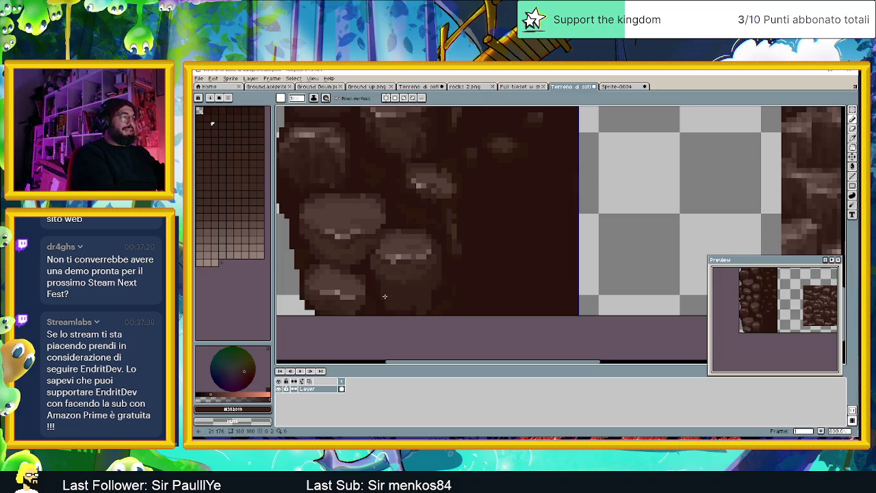
{"action": "left_click", "coordinate": [420, 313], "text": "alt"}
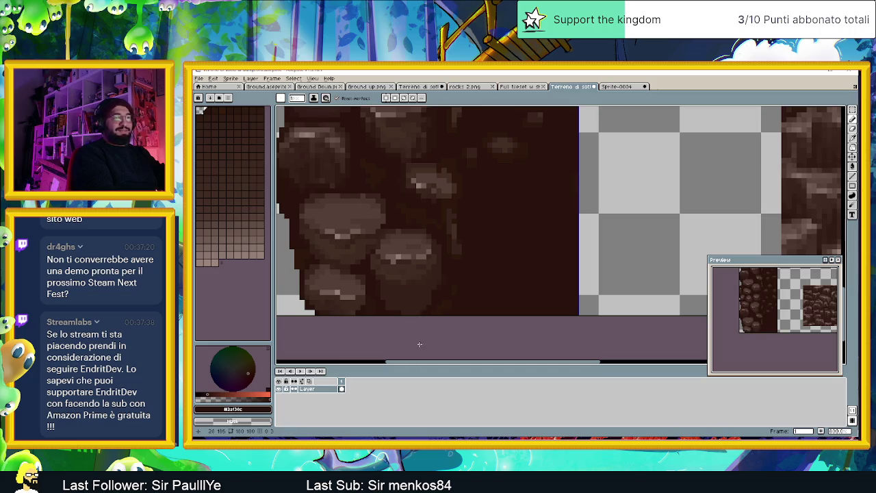
{"action": "left_click", "coordinate": [403, 291], "text": "alt"}
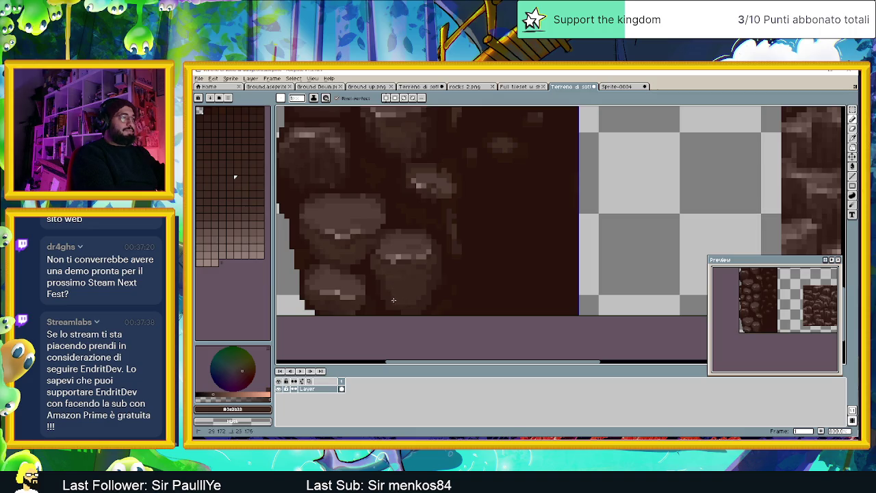
{"action": "key", "text": "alt"}
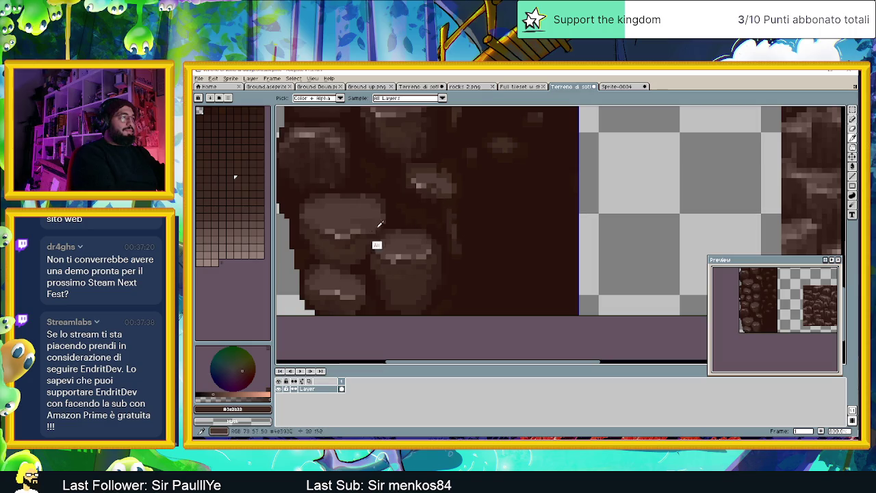
{"action": "left_click", "coordinate": [360, 253], "text": "alt"}
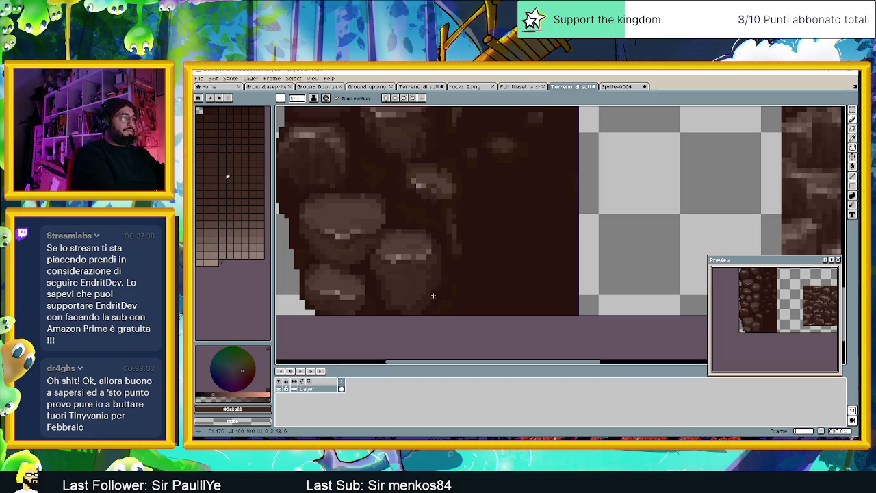
{"action": "left_click", "coordinate": [414, 278], "text": "alt"}
{"action": "left_click_drag", "start_coordinate": [408, 294], "coordinate": [404, 301]}
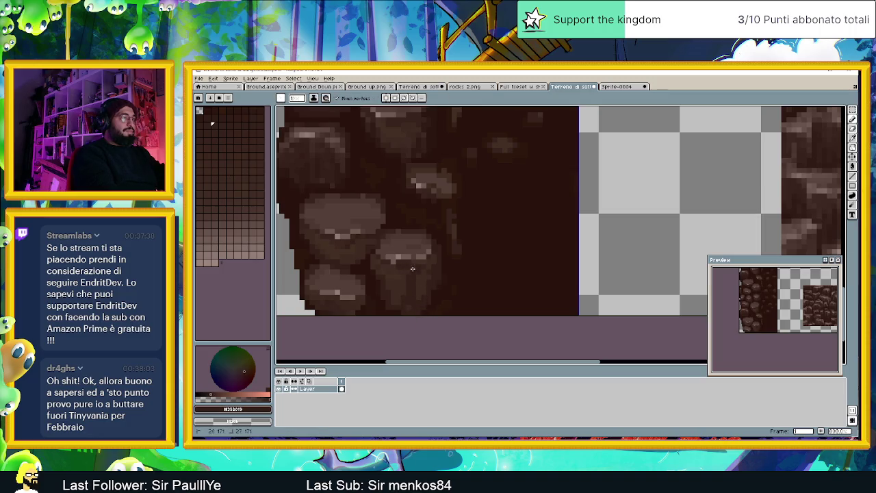
{"action": "key", "text": "alt"}
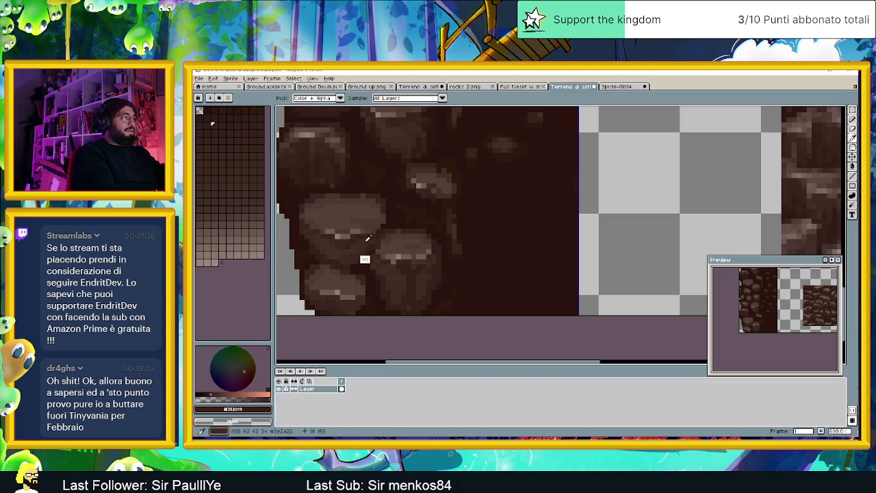
{"action": "left_click", "coordinate": [390, 264], "text": "alt"}
{"action": "left_click", "coordinate": [392, 291], "text": "alt"}
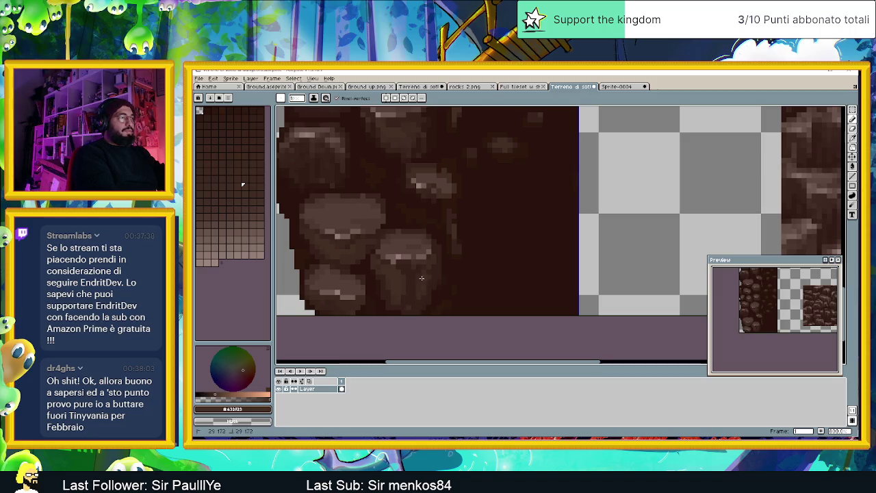
{"action": "key", "text": "ctrl+z"}
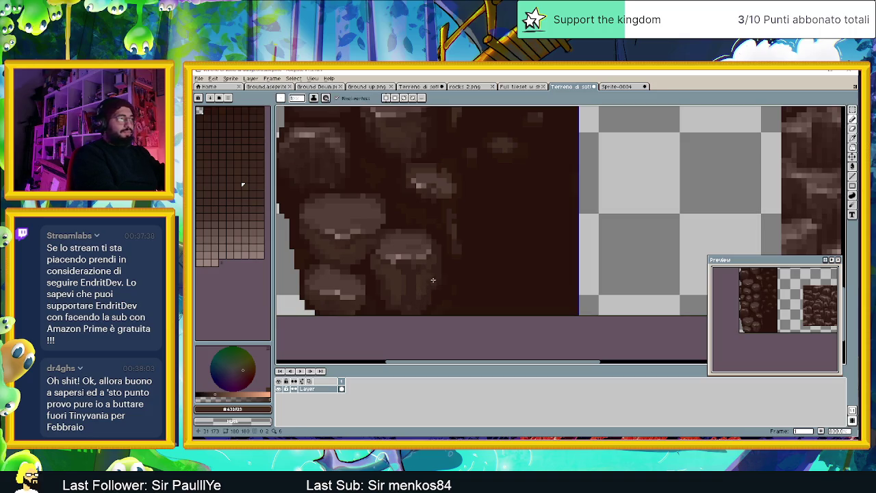
- Eyedrop browns #352019, #432f23 and #765b54, ending on highlight brown #907d77
{"action": "key", "text": "alt"}
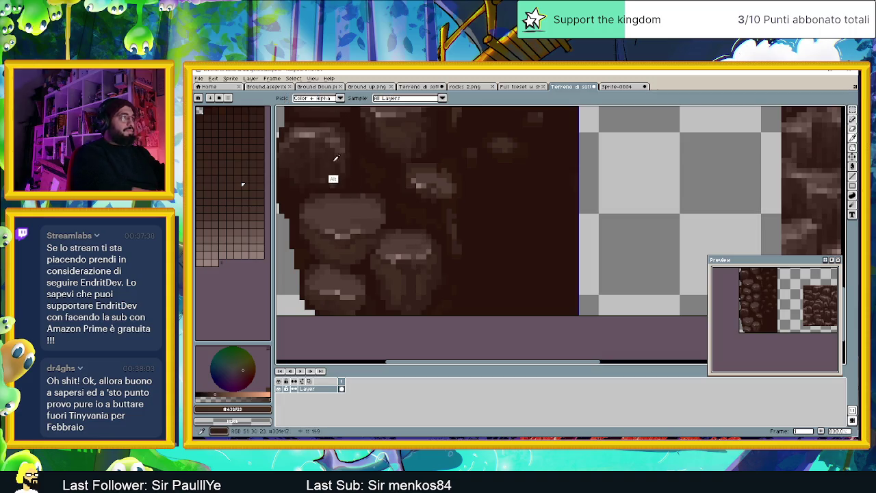
{"action": "left_click", "coordinate": [336, 159]}
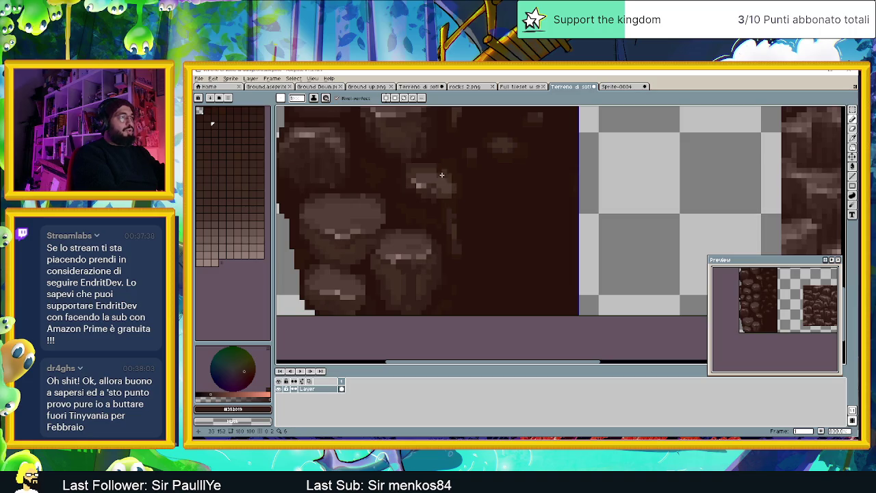
{"action": "left_click", "coordinate": [406, 270], "text": "alt"}
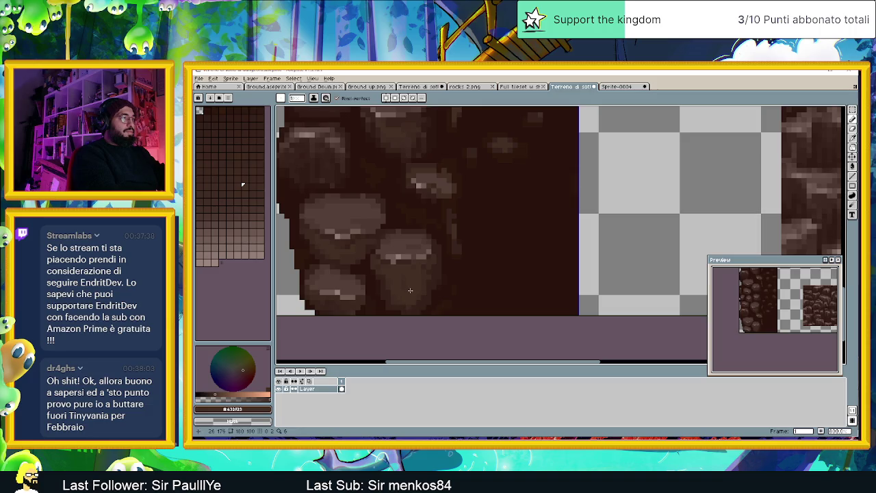
{"action": "left_click", "coordinate": [402, 300], "text": "alt"}
{"action": "left_click", "coordinate": [410, 277], "text": "alt"}
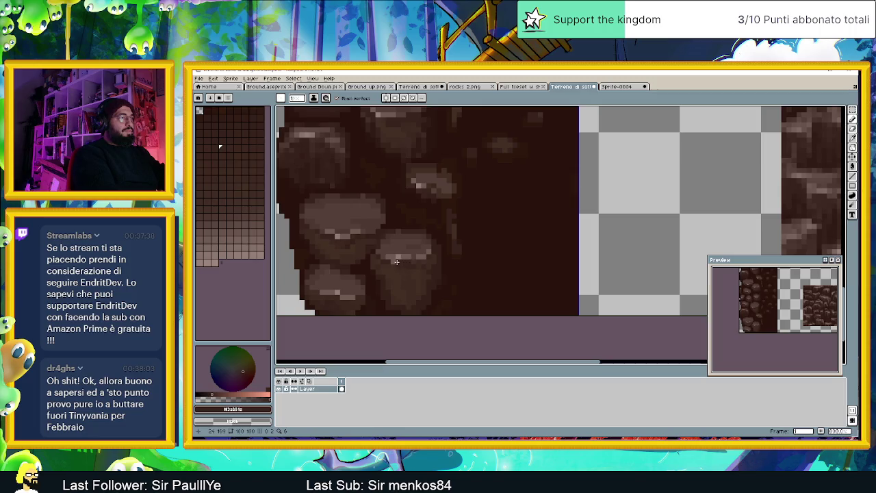
{"action": "left_click", "coordinate": [402, 258], "text": "alt"}
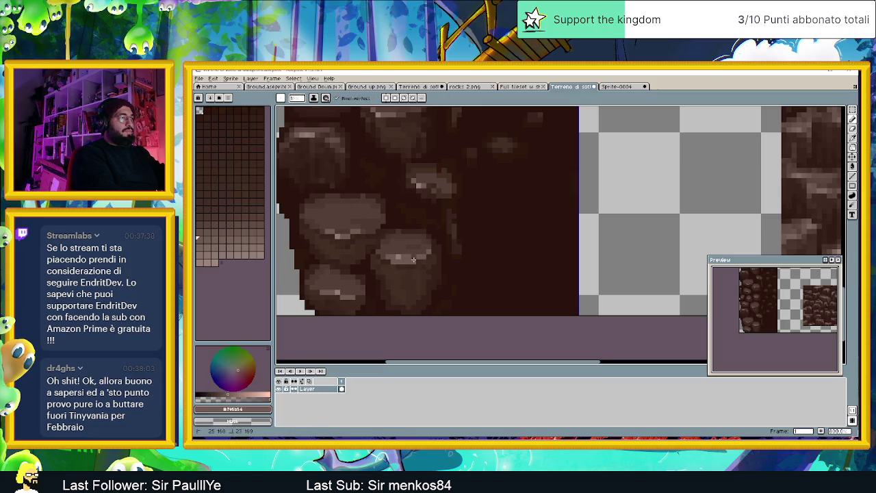
{"action": "left_click", "coordinate": [407, 260], "text": "alt"}
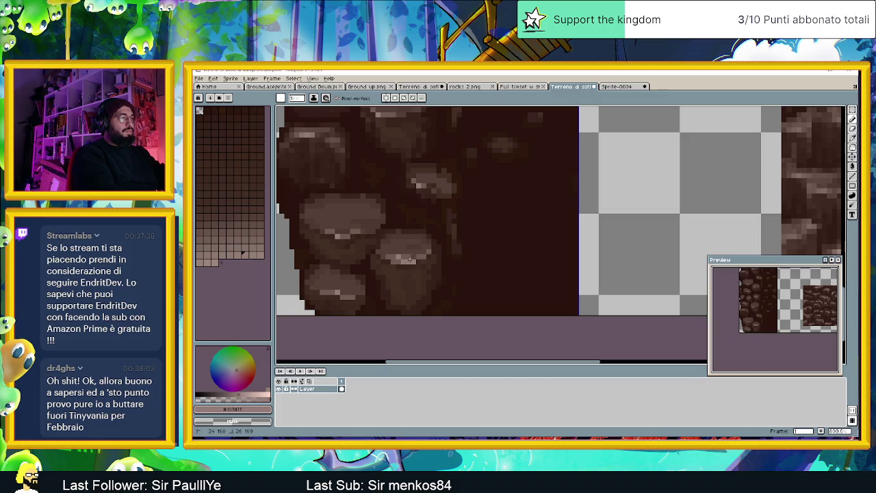